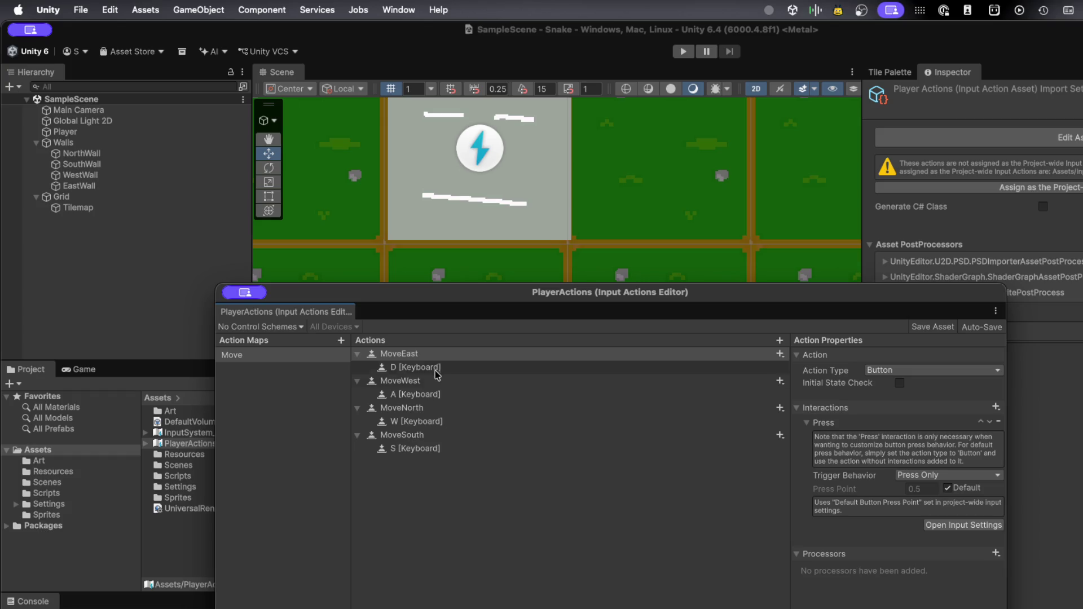
Inspect the MoveNorth and MoveWest actions and their W, D and A keyboard bindings
{"action": "left_click", "coordinate": [427, 422]}
{"action": "left_click", "coordinate": [429, 409]}
{"action": "left_click", "coordinate": [427, 422]}
{"action": "left_click", "coordinate": [427, 368]}
{"action": "left_click", "coordinate": [426, 385]}
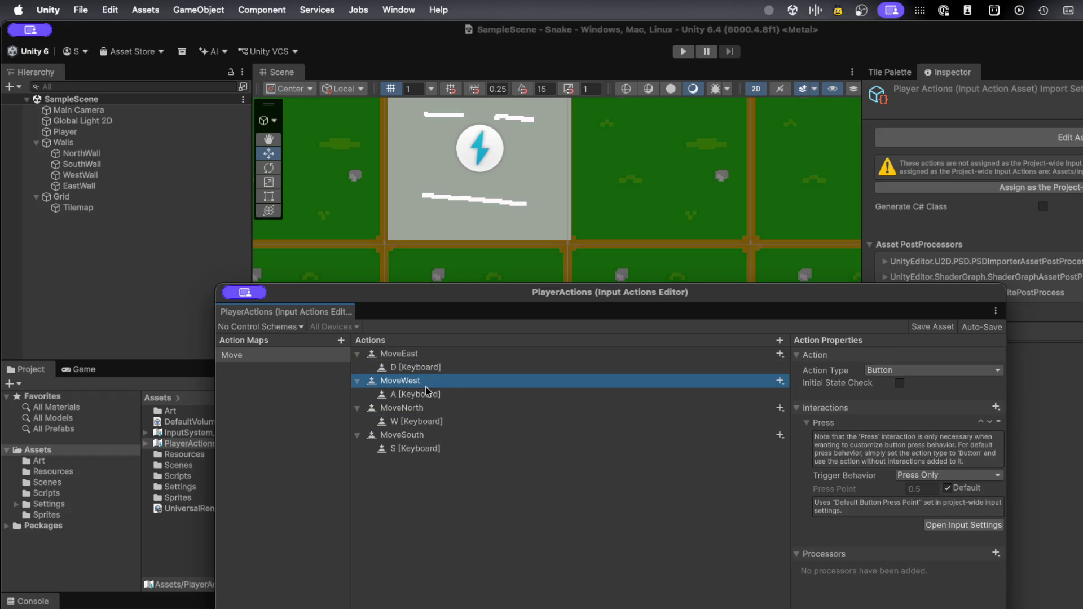
{"action": "left_click", "coordinate": [425, 395]}
{"action": "left_click", "coordinate": [429, 370]}
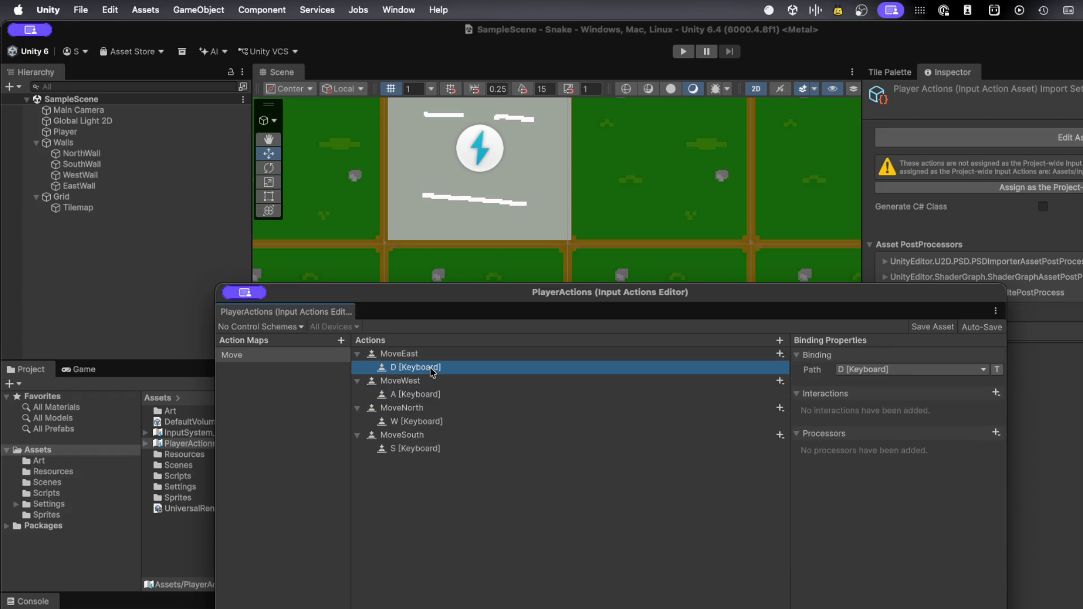
Delete the Press interaction from the W and S bindings and return to the scene
{"action": "left_click", "coordinate": [417, 422]}
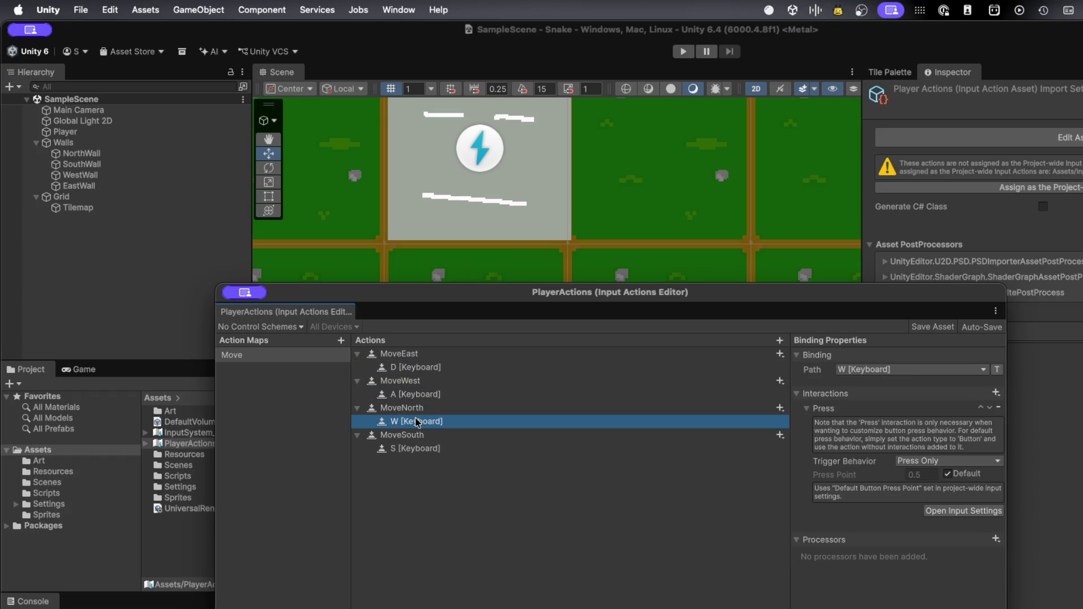
{"action": "left_click", "coordinate": [1000, 407]}
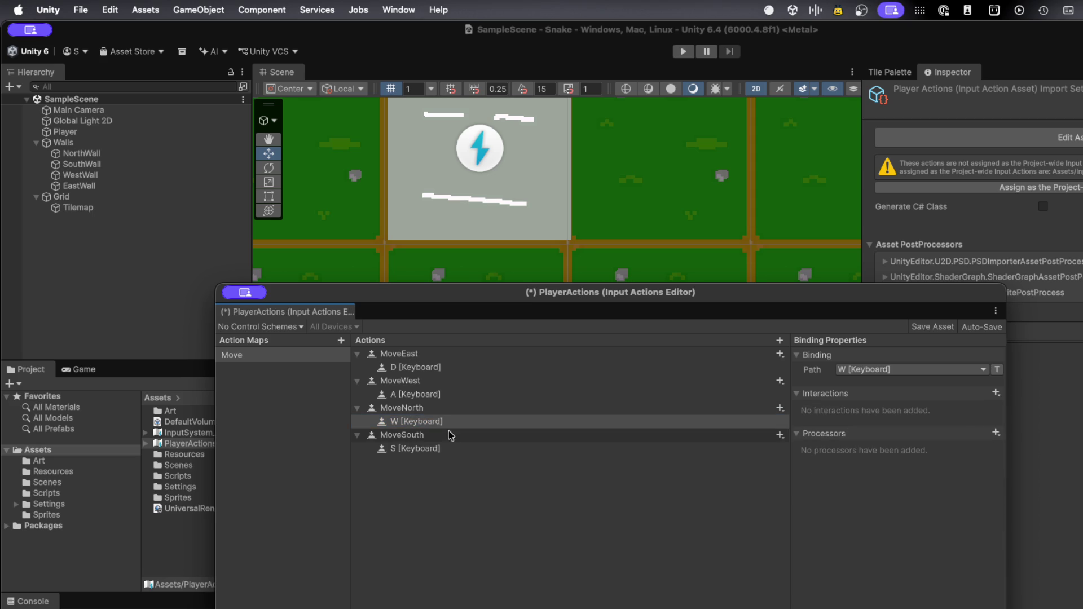
{"action": "left_click", "coordinate": [443, 448]}
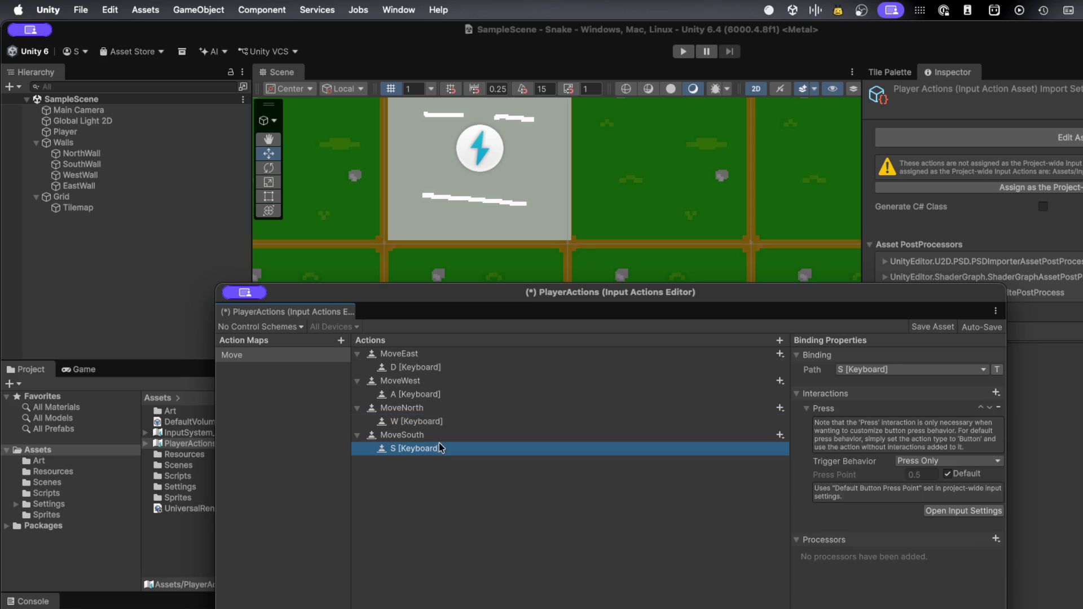
{"action": "left_click", "coordinate": [999, 408]}
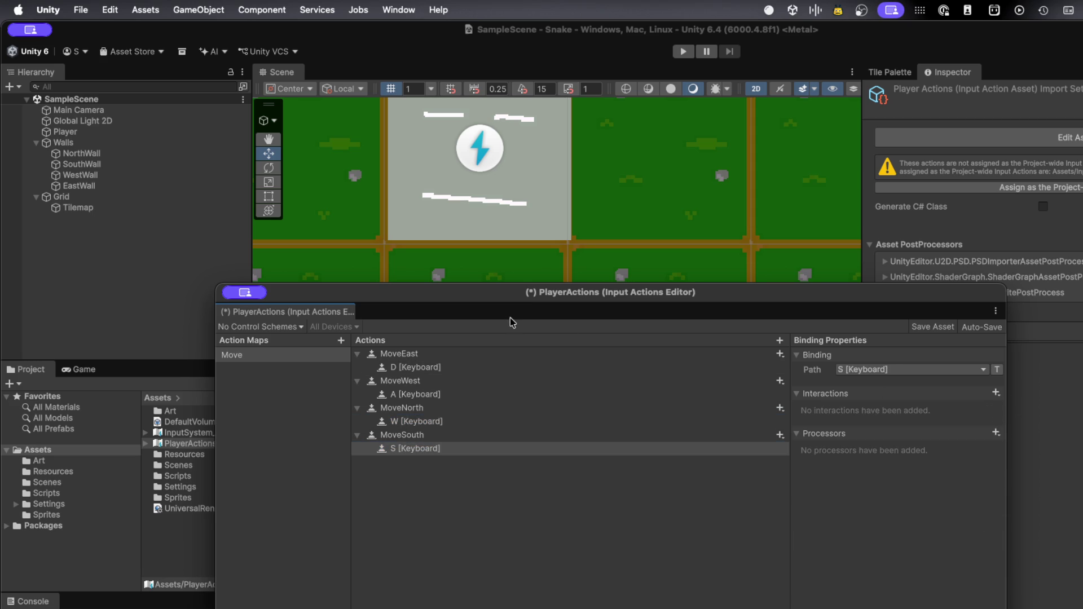
{"action": "left_click", "coordinate": [549, 177]}
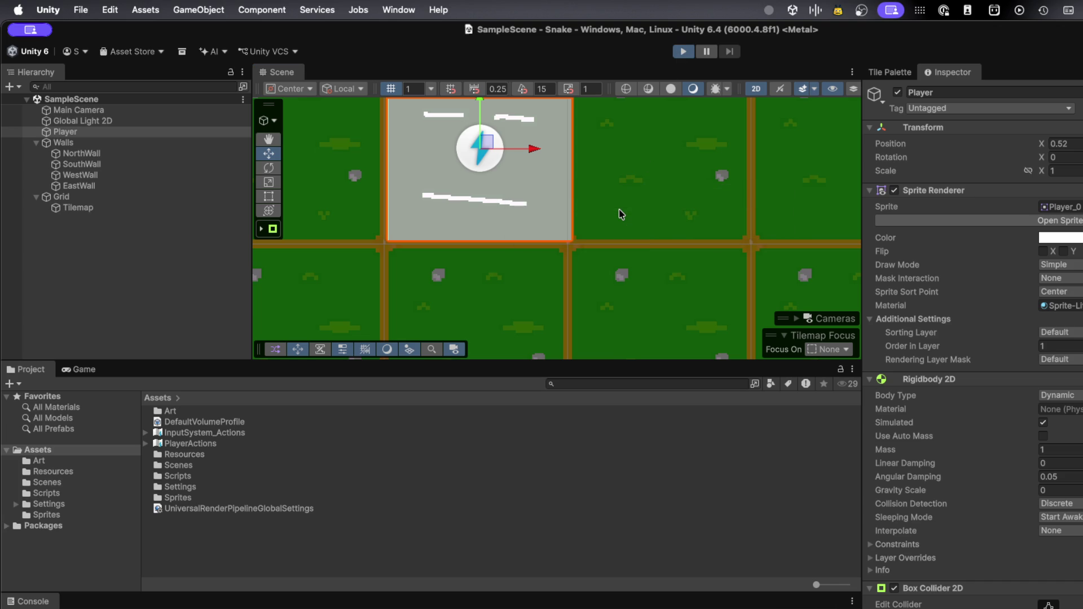
Play the scene, step the player square around with the arrow keys, then stop
{"action": "key", "text": "super+p"}
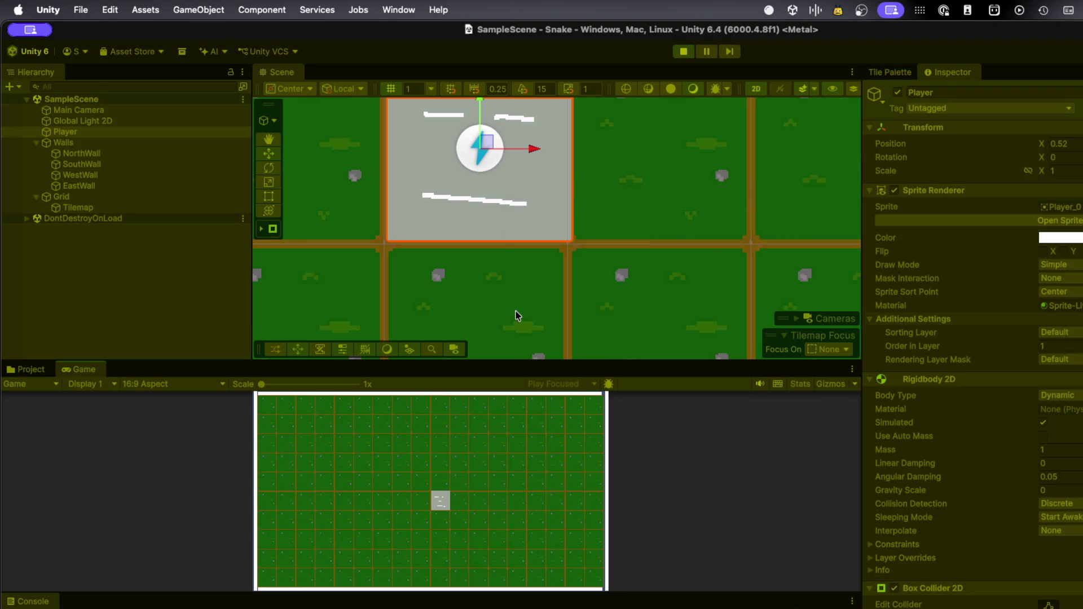
{"action": "key", "text": "Left"}
{"action": "key", "text": "Up"}
{"action": "key", "text": "Right"}
{"action": "key", "text": "Down"}
{"action": "key", "text": "Left"}
{"action": "key", "text": "Left"}
{"action": "key", "text": "Up"}
{"action": "key", "text": "Up"}
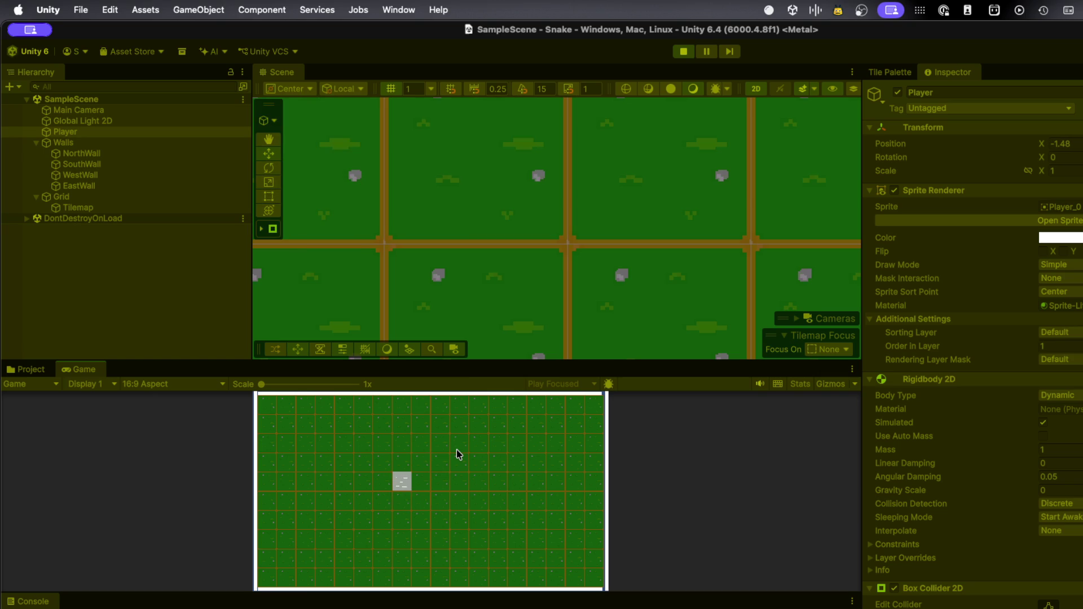
{"action": "left_click", "coordinate": [683, 52]}
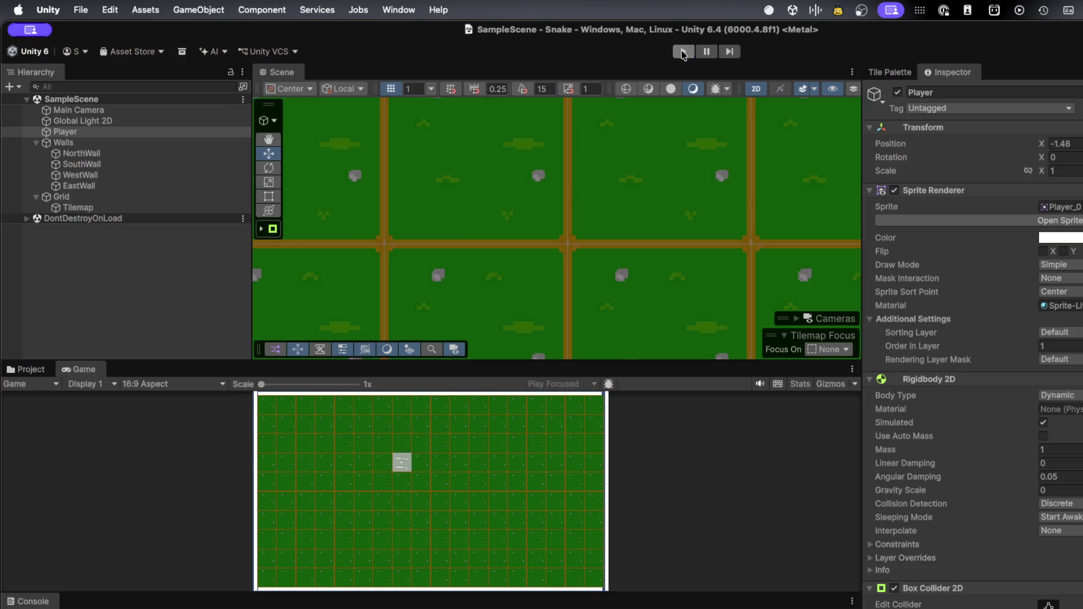
{"action": "key", "text": "super+Tab"}
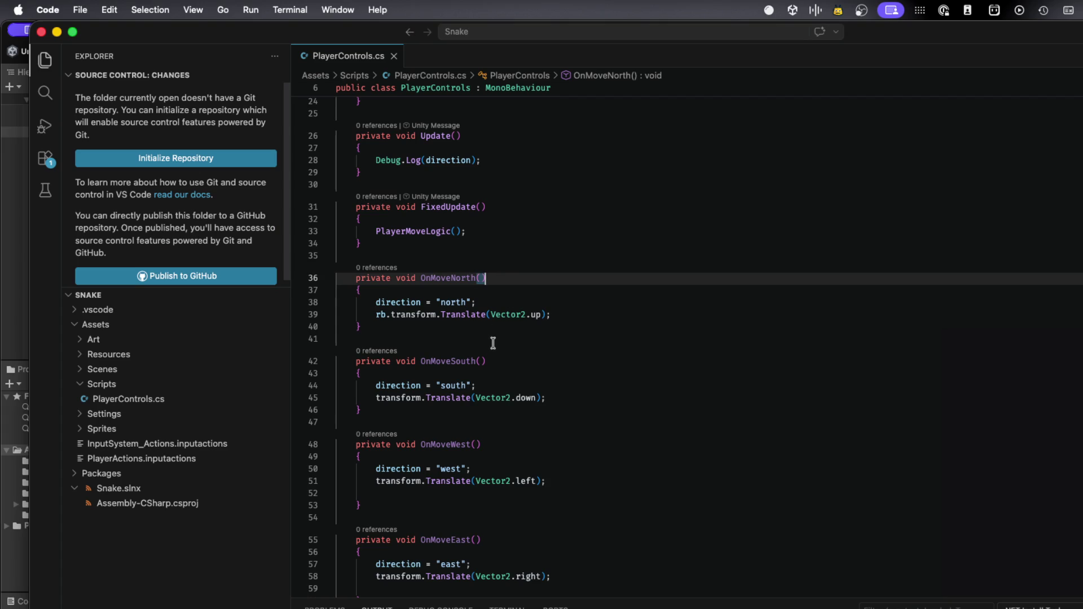
Review FixedUpdate's PlayerMoveLogic call and place the cursor in the empty PlayerMoveLogic body
{"action": "scroll", "coordinate": [490, 348], "scroll_direction": "up", "scroll_amount": 2}
{"action": "scroll", "coordinate": [490, 348], "scroll_direction": "up", "scroll_amount": 2}
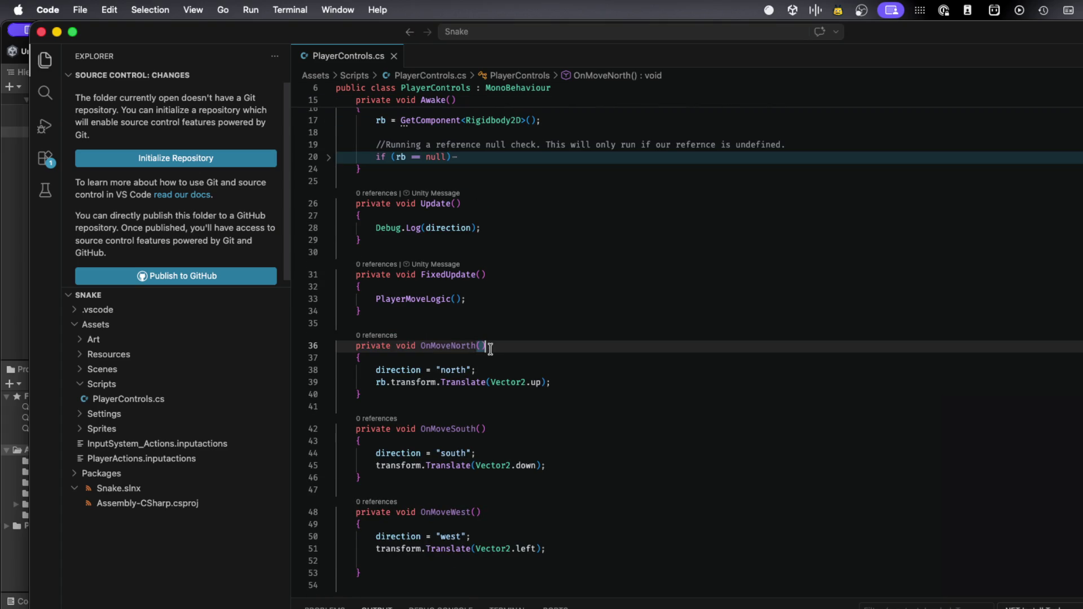
{"action": "left_click", "coordinate": [508, 299]}
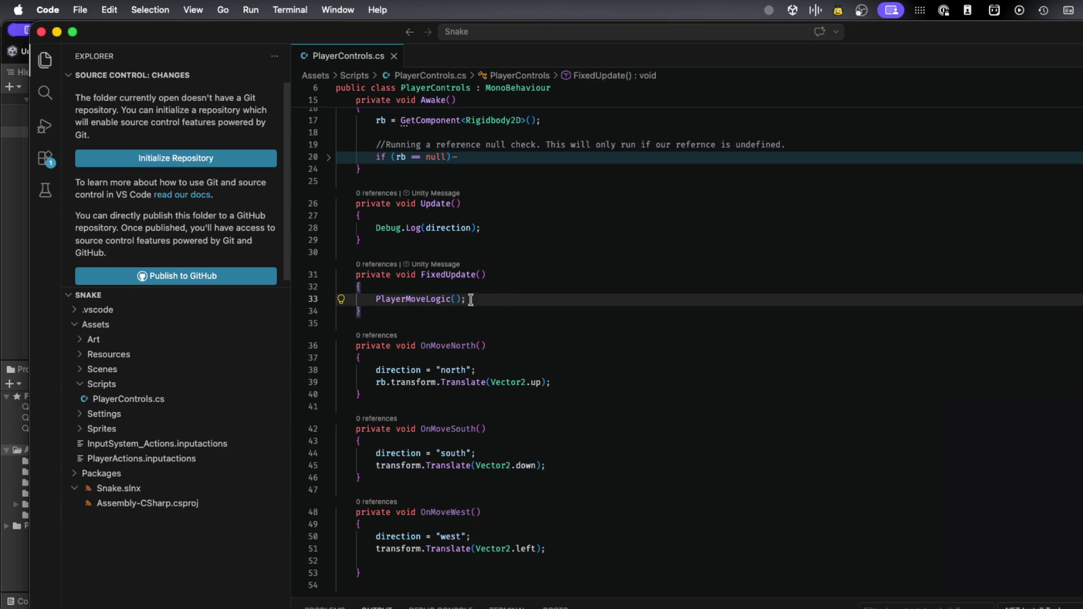
{"action": "mouse_move", "coordinate": [416, 295]}
{"action": "scroll", "coordinate": [427, 368], "scroll_direction": "down", "scroll_amount": 5}
{"action": "scroll", "coordinate": [427, 368], "scroll_direction": "down", "scroll_amount": 1}
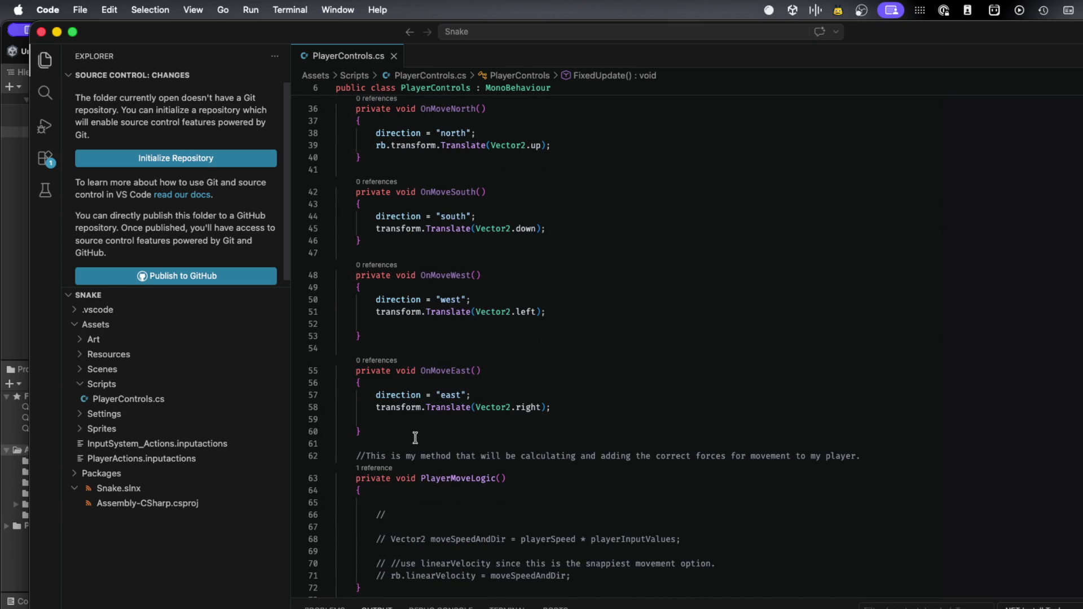
{"action": "left_click", "coordinate": [418, 500]}
Write transform.Translate(Vector2.right); in PlayerMoveLogic and save PlayerControls.cs
{"action": "key", "text": "Tab"}
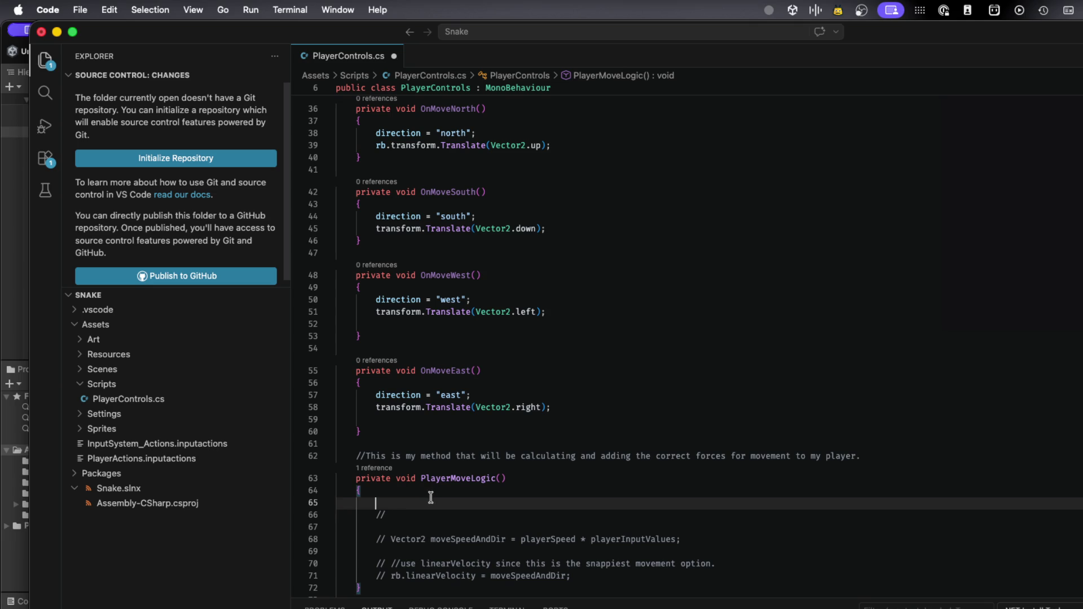
{"action": "type", "text": "trans"}
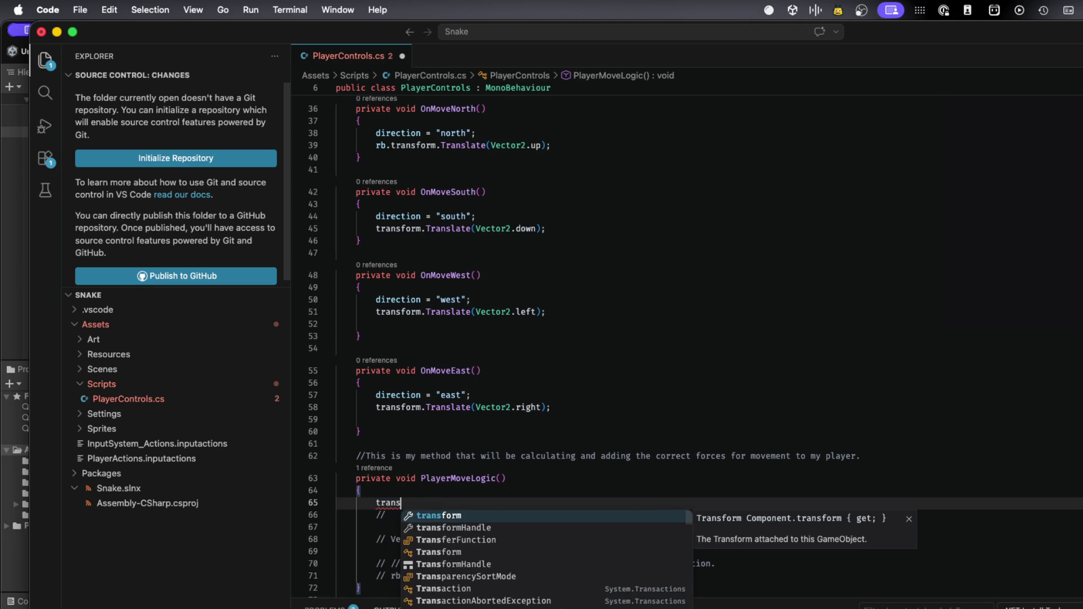
{"action": "key", "text": "Tab"}
{"action": "type", "text": ".T"}
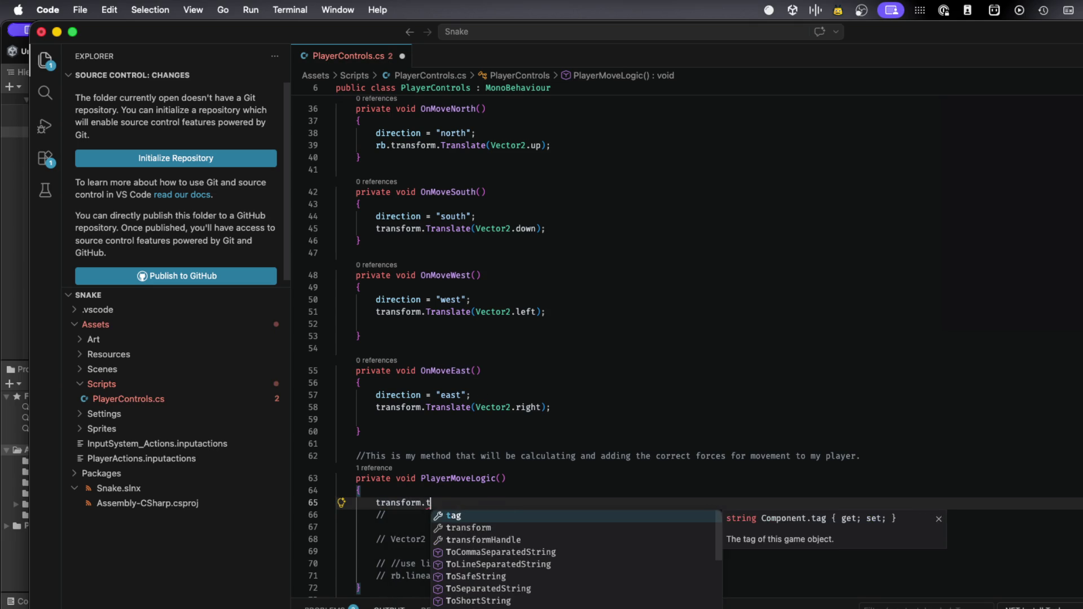
{"action": "type", "text": "ran"}
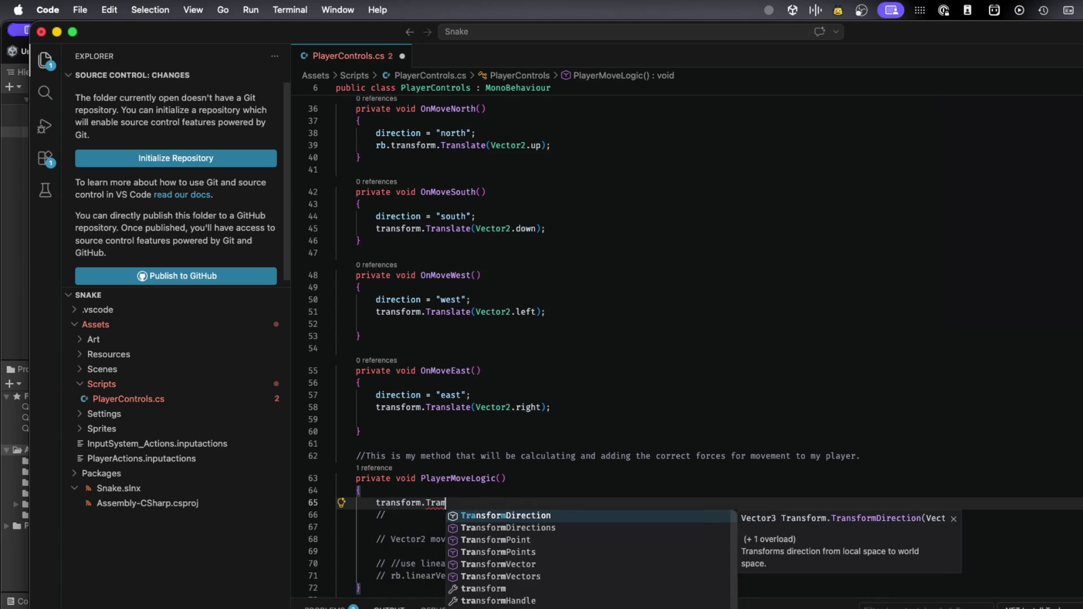
{"action": "type", "text": "slate("}
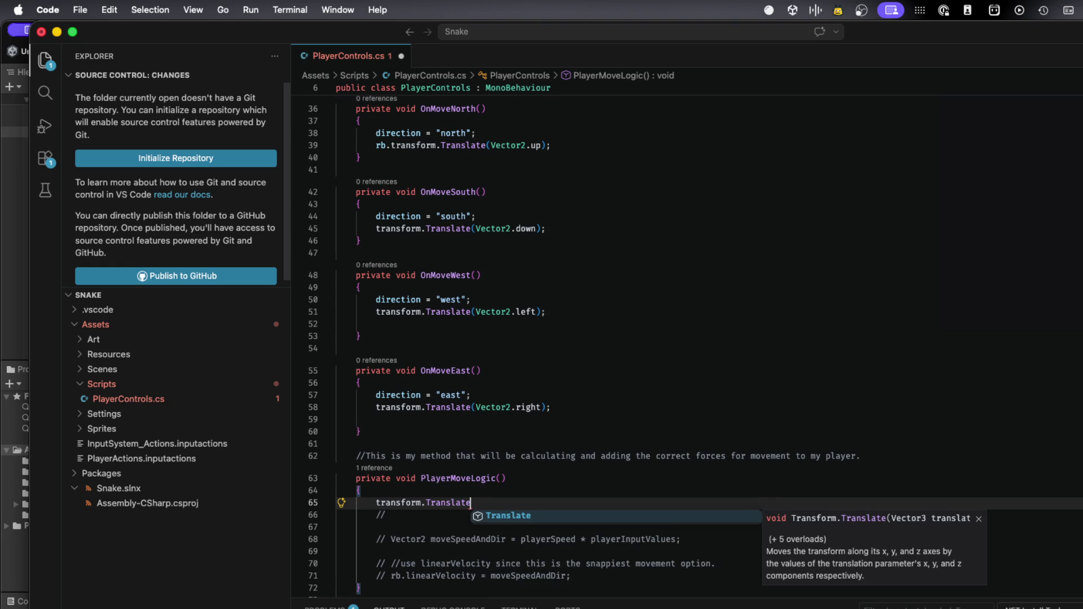
{"action": "type", "text": "cec"}
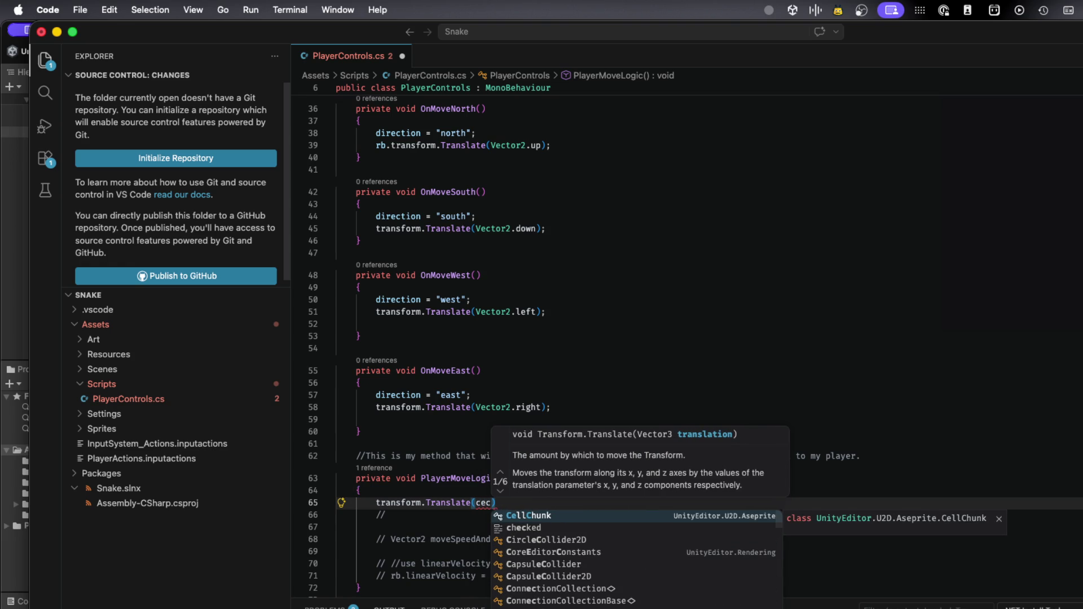
{"action": "key", "text": "BackSpace"}
{"action": "key", "text": "BackSpace"}
{"action": "key", "text": "BackSpace"}
{"action": "type", "text": "Vector2"}
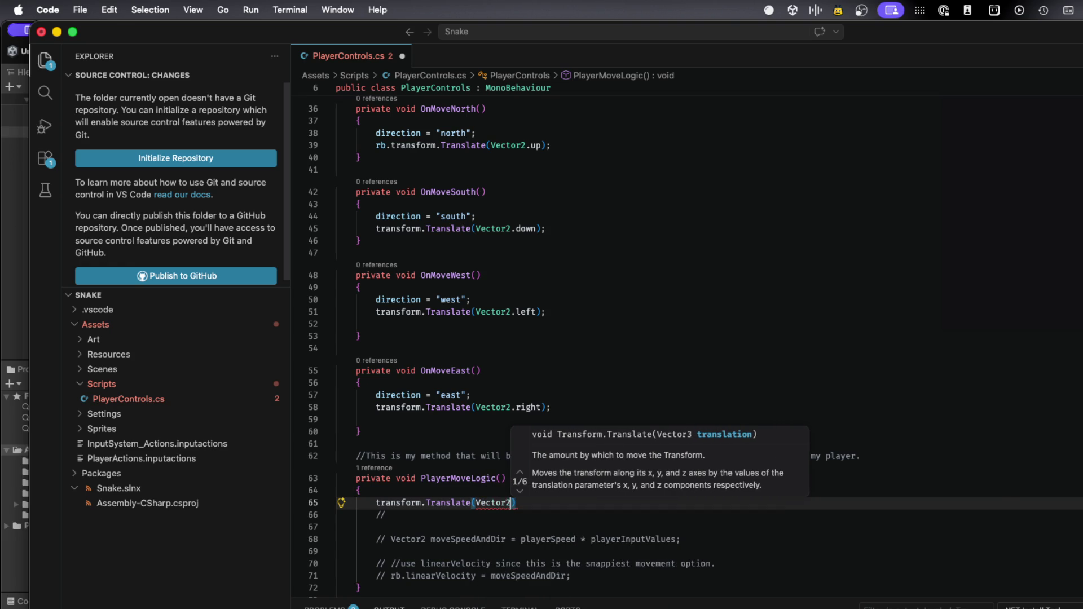
{"action": "type", "text": "."}
{"action": "type", "text": "right"}
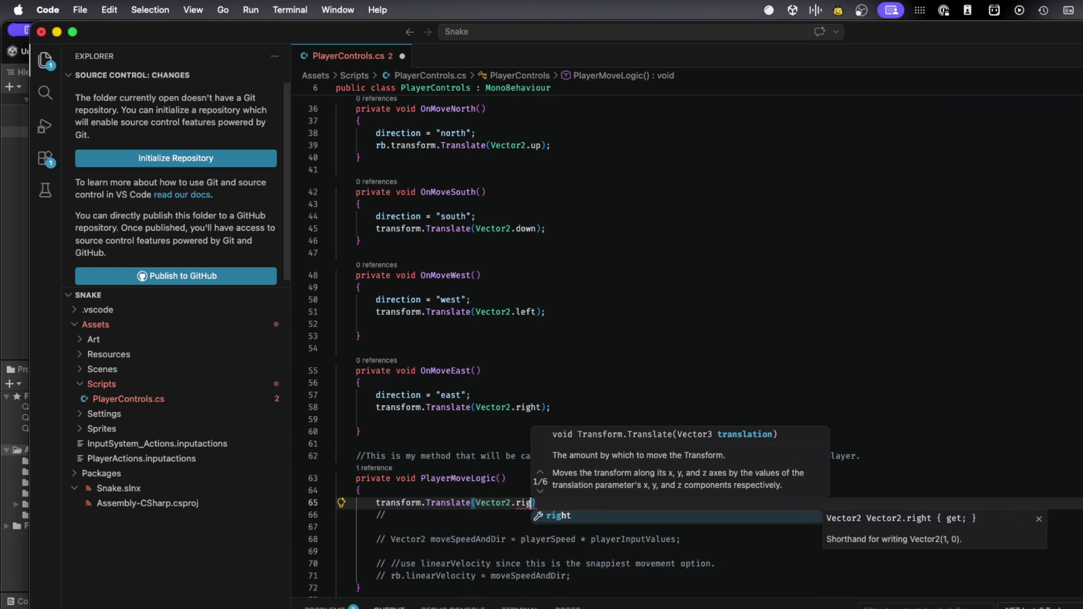
{"action": "type", "text": ");"}
{"action": "key", "text": "super+s"}
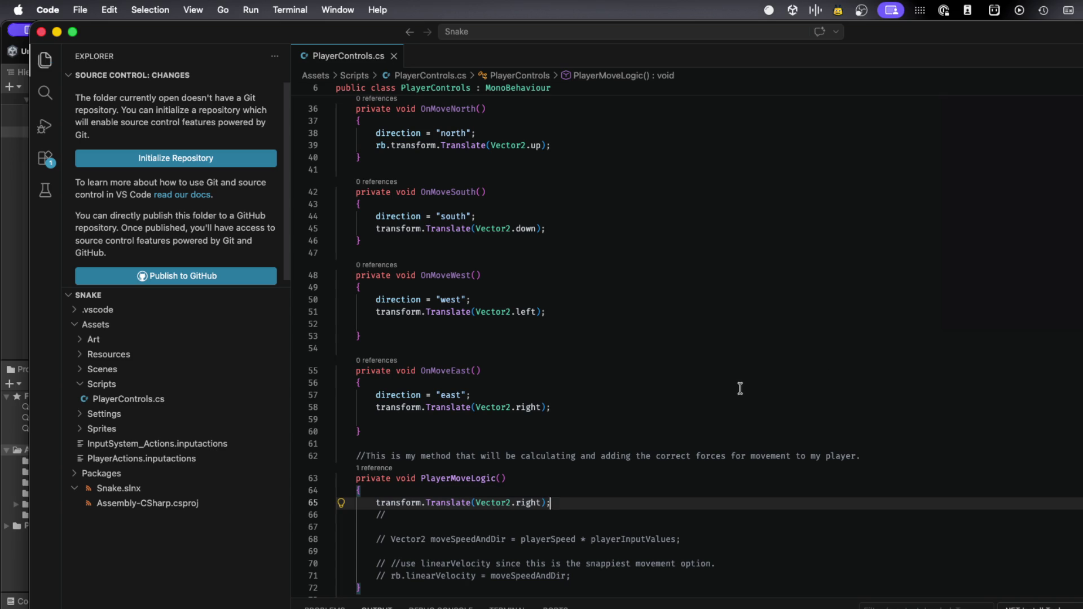
{"action": "key", "text": "super+Tab"}
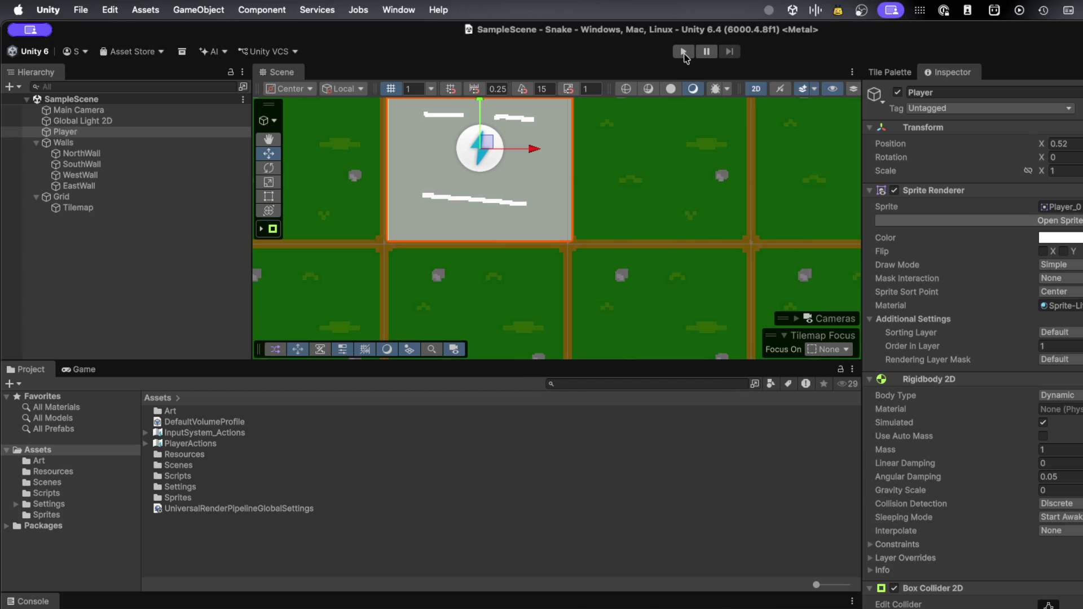
Play the scene, watch the player slide off to the right, then stop
{"action": "left_click", "coordinate": [684, 52]}
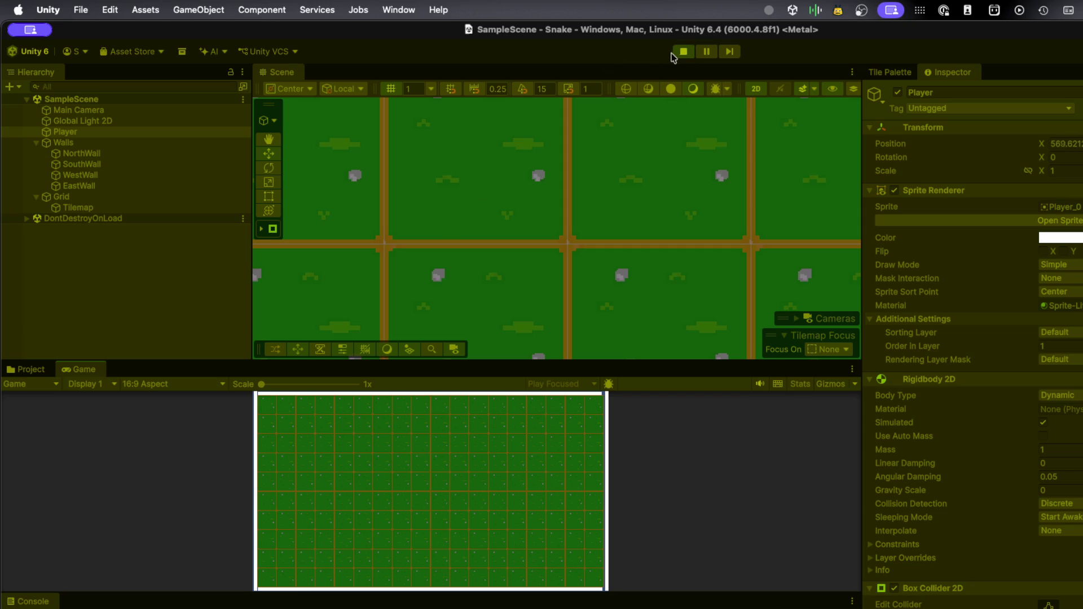
{"action": "left_click", "coordinate": [683, 51]}
{"action": "key", "text": "super+Tab"}
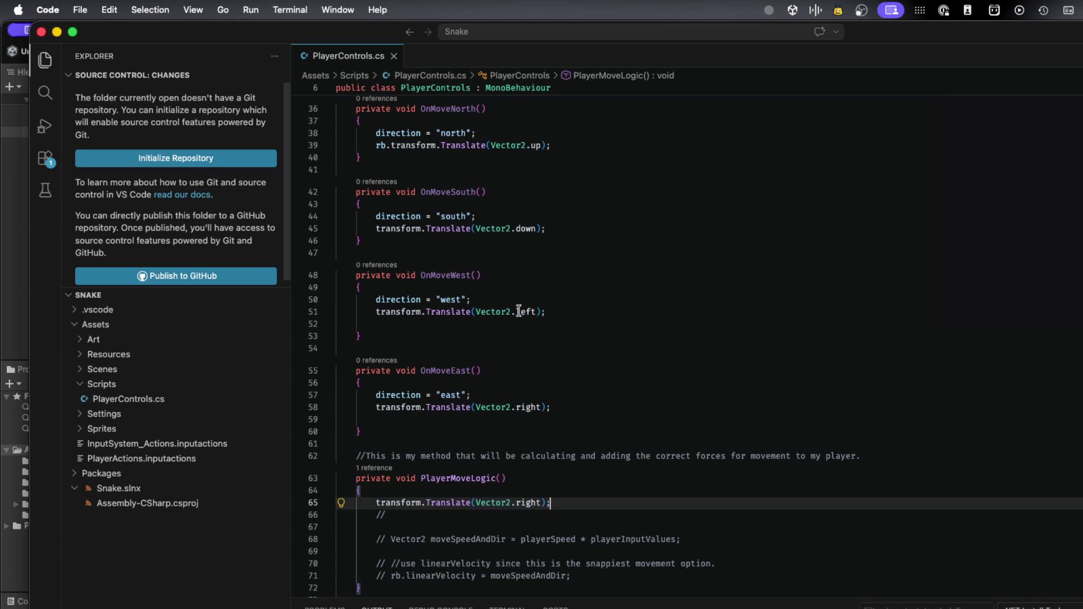
Review the PlayerMoveLogic call in FixedUpdate and its Translate(Vector2.right) body
{"action": "scroll", "coordinate": [557, 359], "scroll_direction": "up", "scroll_amount": 4}
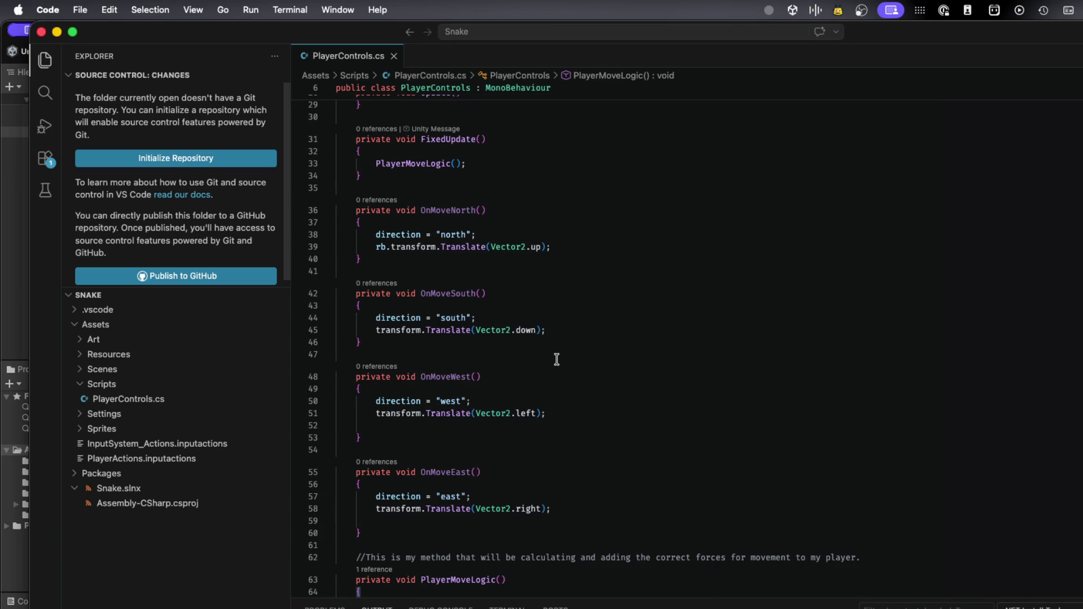
{"action": "left_click", "coordinate": [483, 164]}
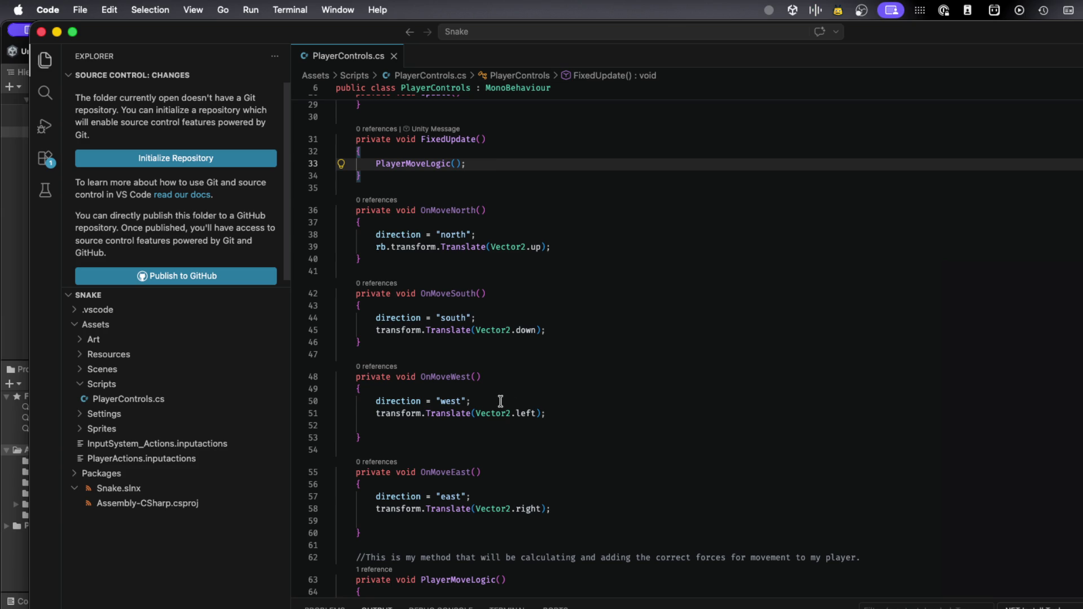
{"action": "scroll", "coordinate": [500, 402], "scroll_direction": "down", "scroll_amount": 5}
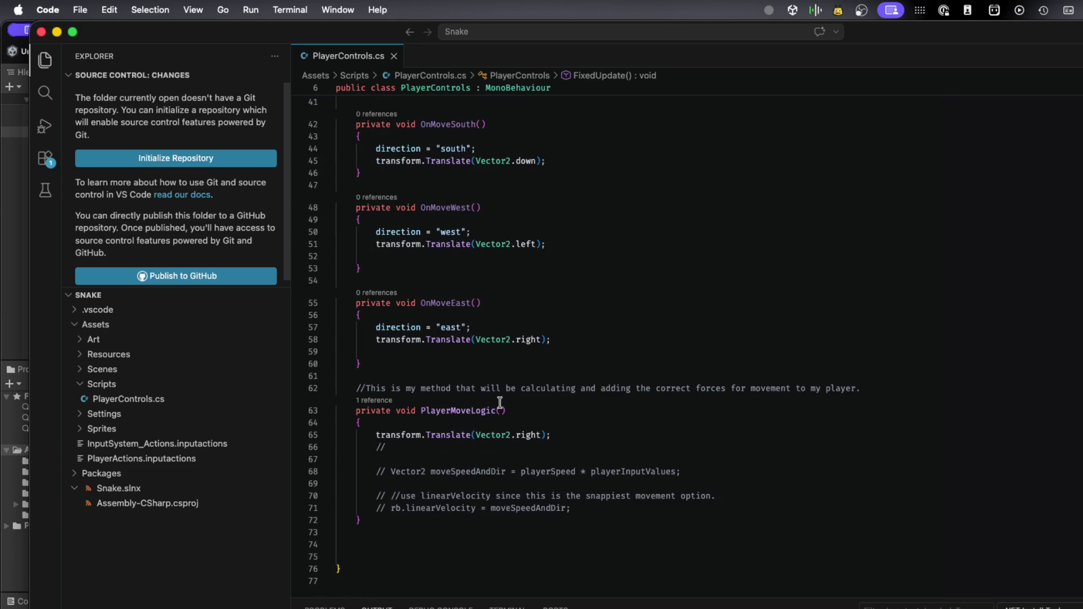
Try a new Vector2 line in PlayerMoveLogic, then delete the unfinished Vector2.wr line
{"action": "left_click", "coordinate": [550, 421]}
{"action": "key", "text": "Return"}
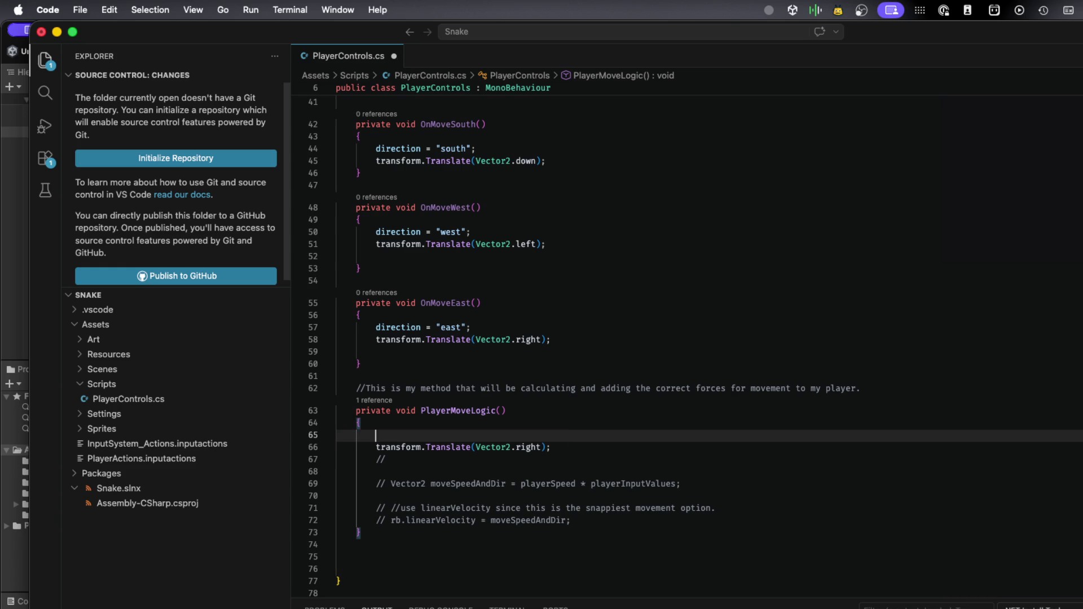
{"action": "type", "text": "Vector2."}
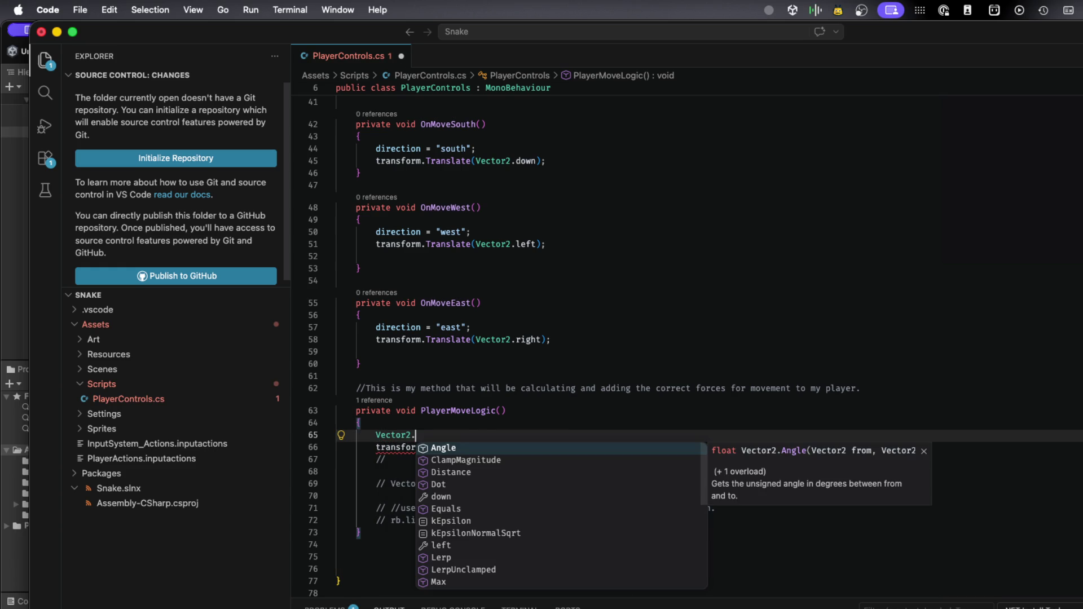
{"action": "type", "text": "right"}
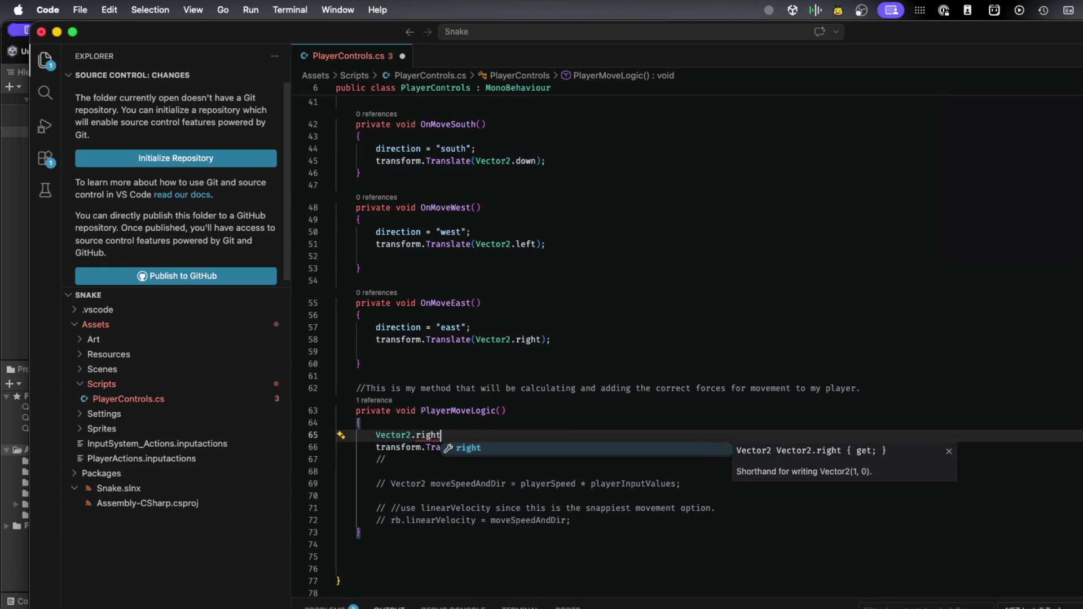
{"action": "key", "text": "Tab"}
{"action": "type", "text": ".time"}
{"action": "key", "text": "BackSpace"}
{"action": "key", "text": "BackSpace"}
{"action": "key", "text": "BackSpace"}
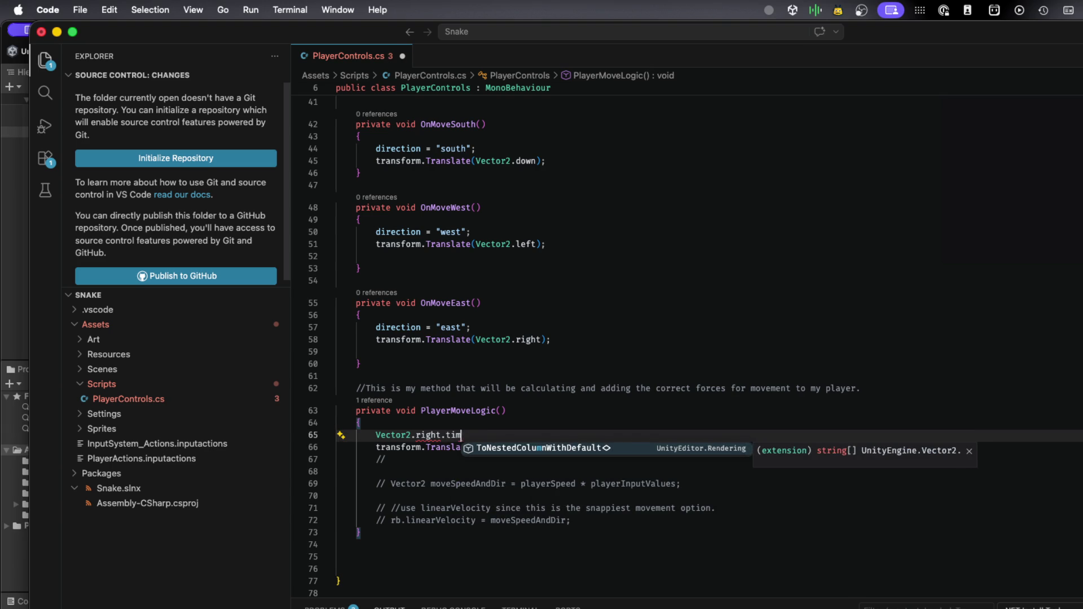
{"action": "type", "text": "wr"}
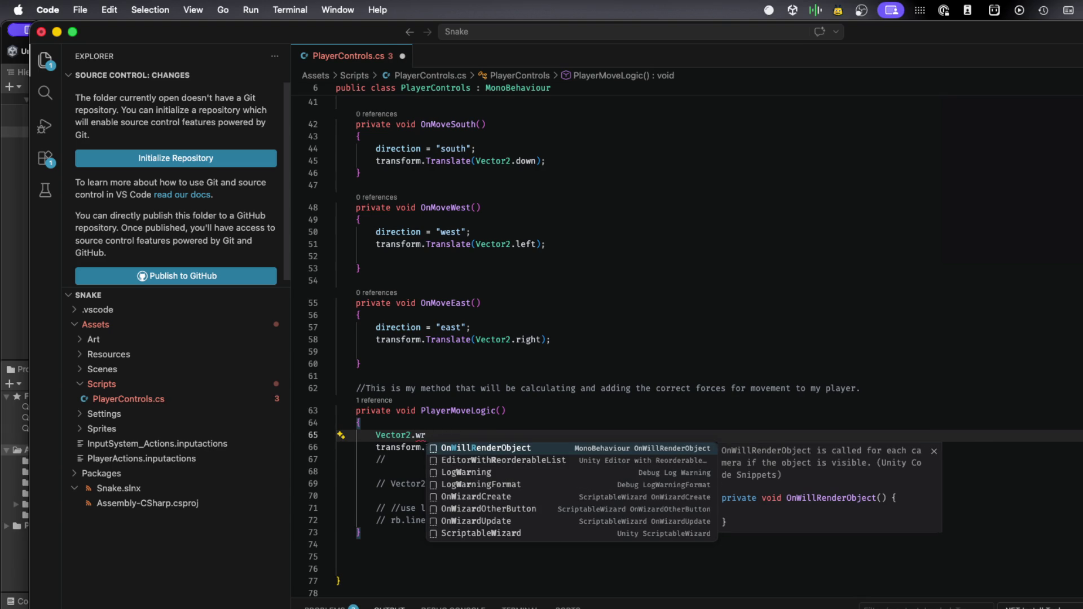
{"action": "key", "text": "super+a"}
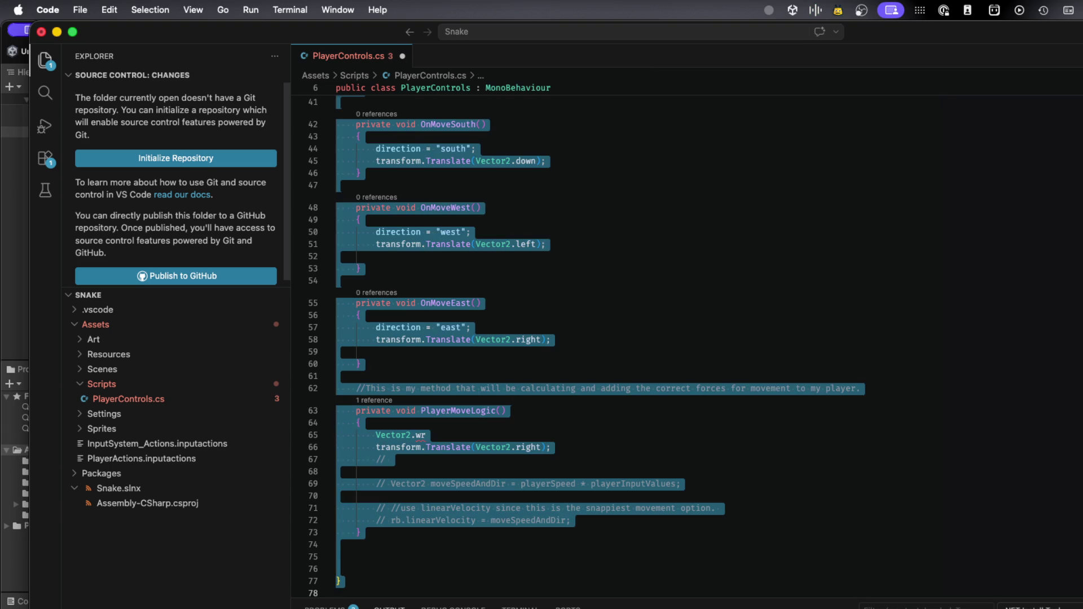
{"action": "key", "text": "Escape"}
{"action": "left_click", "coordinate": [381, 373]}
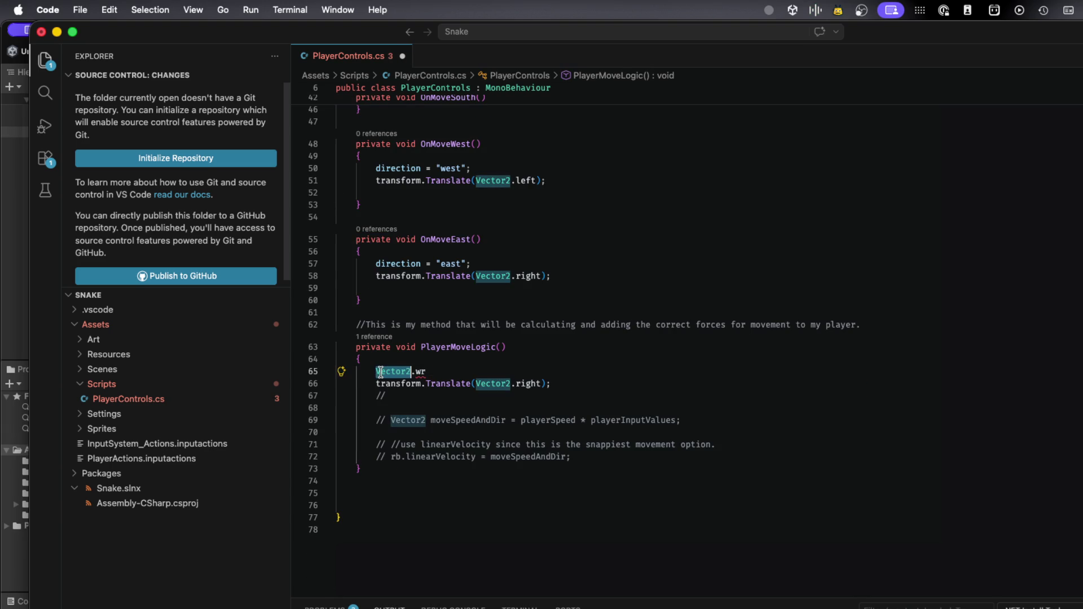
{"action": "left_click_drag", "start_coordinate": [426, 372], "coordinate": [338, 376]}
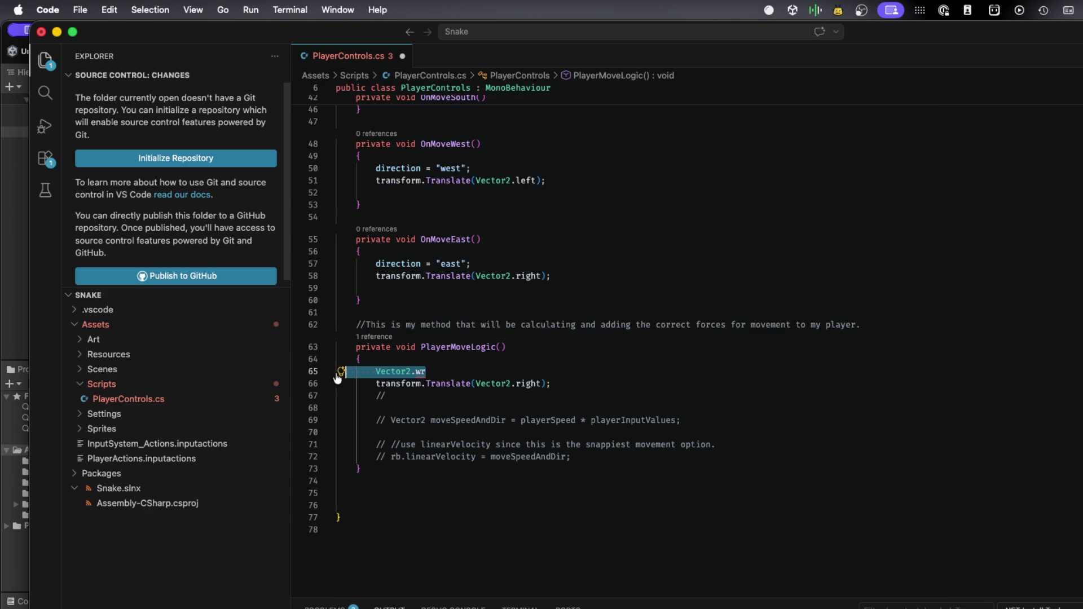
{"action": "key", "text": "BackSpace"}
Change the call to transform.Translate(Vector2.right * Time.deltaTime) and save the script
{"action": "left_click", "coordinate": [542, 383]}
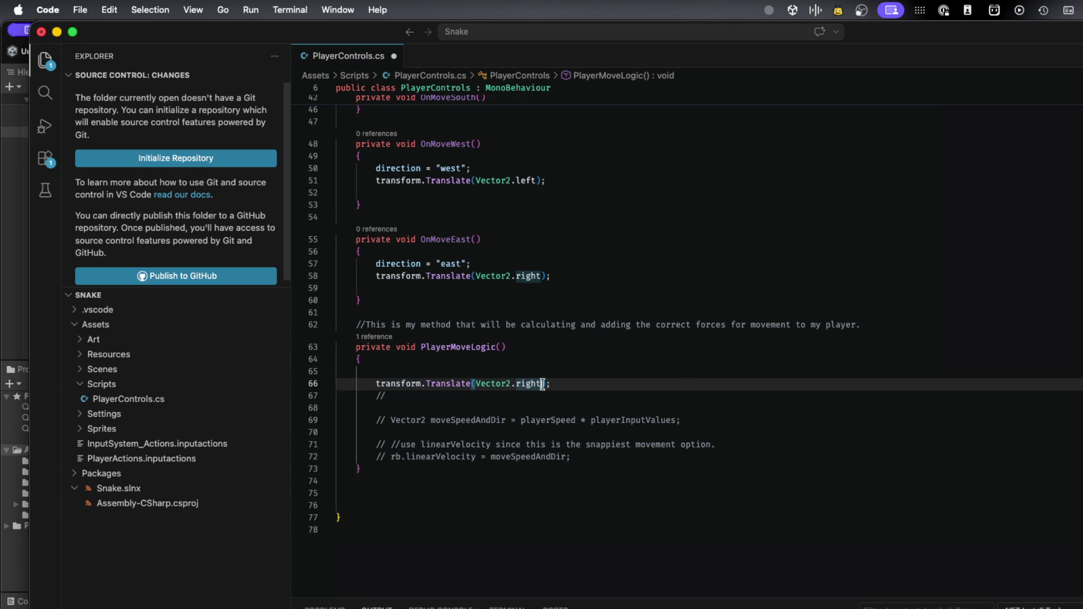
{"action": "type", "text": ", "}
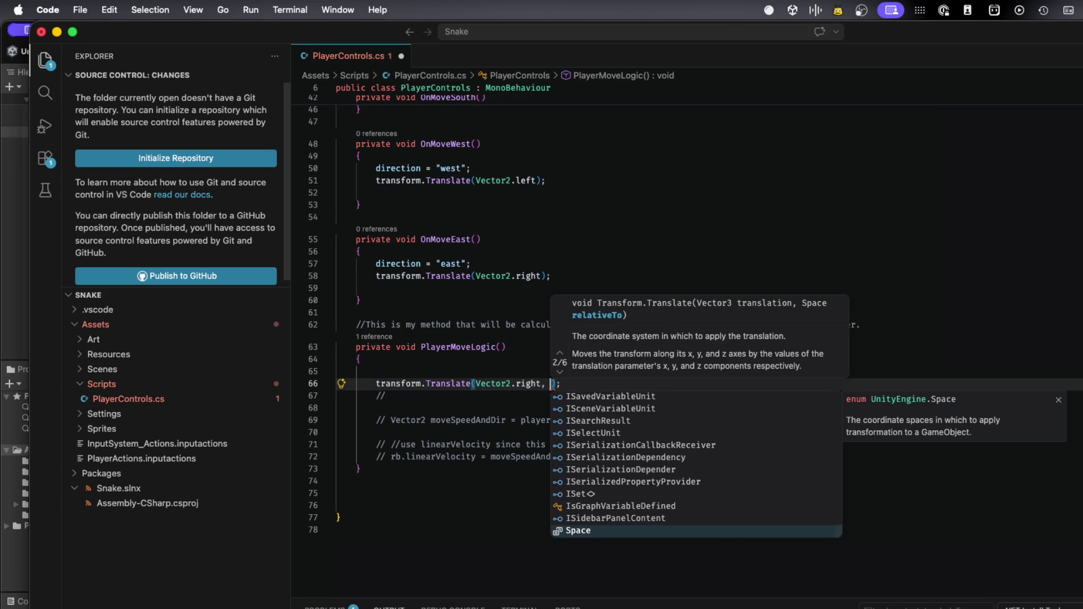
{"action": "type", "text": "time"}
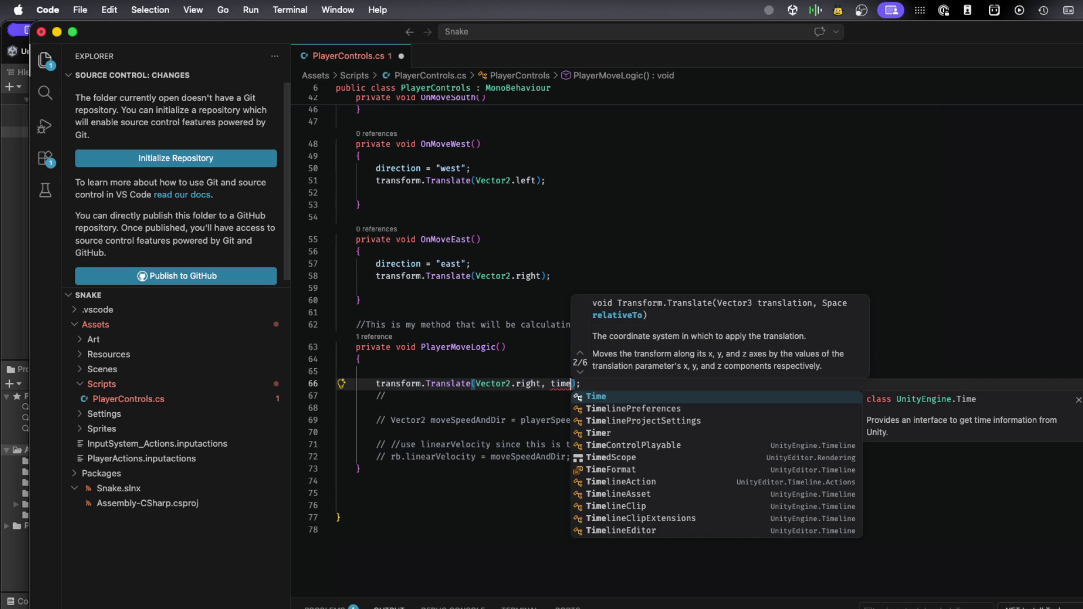
{"action": "key", "text": "BackSpace"}
{"action": "key", "text": "BackSpace"}
{"action": "key", "text": "BackSpace"}
{"action": "type", "text": "."}
{"action": "key", "text": "BackSpace"}
{"action": "type", "text": "* "}
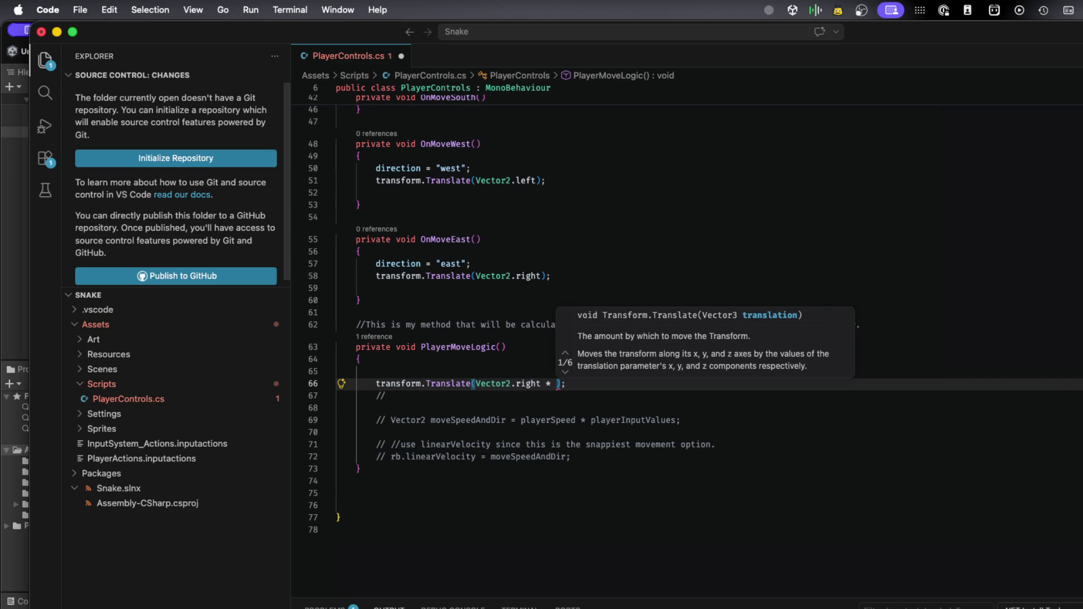
{"action": "type", "text": "Time."}
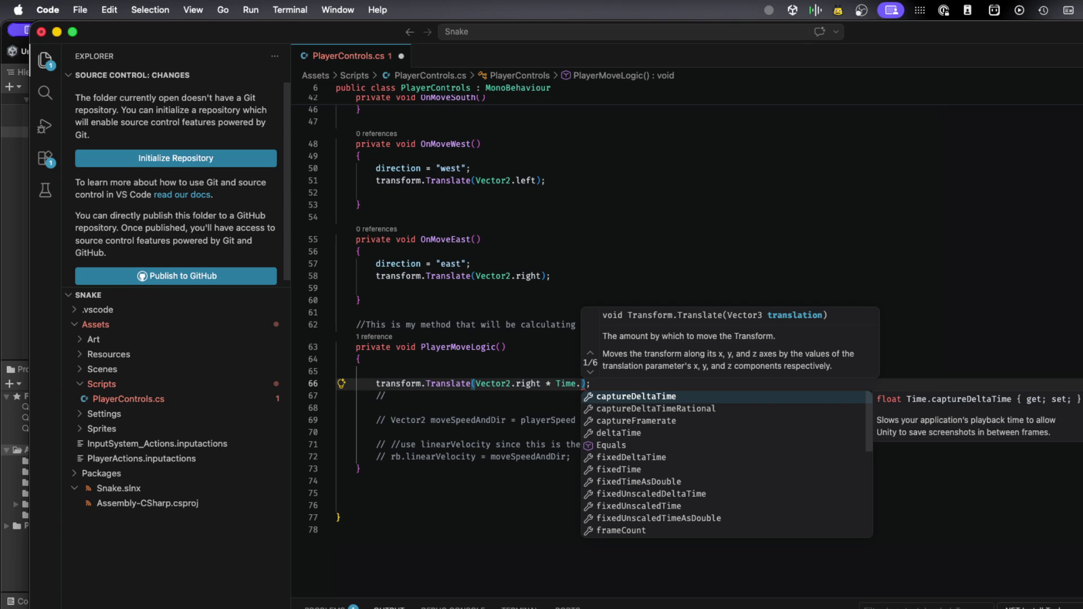
{"action": "key", "text": "Down"}
{"action": "key", "text": "Down"}
{"action": "key", "text": "Down"}
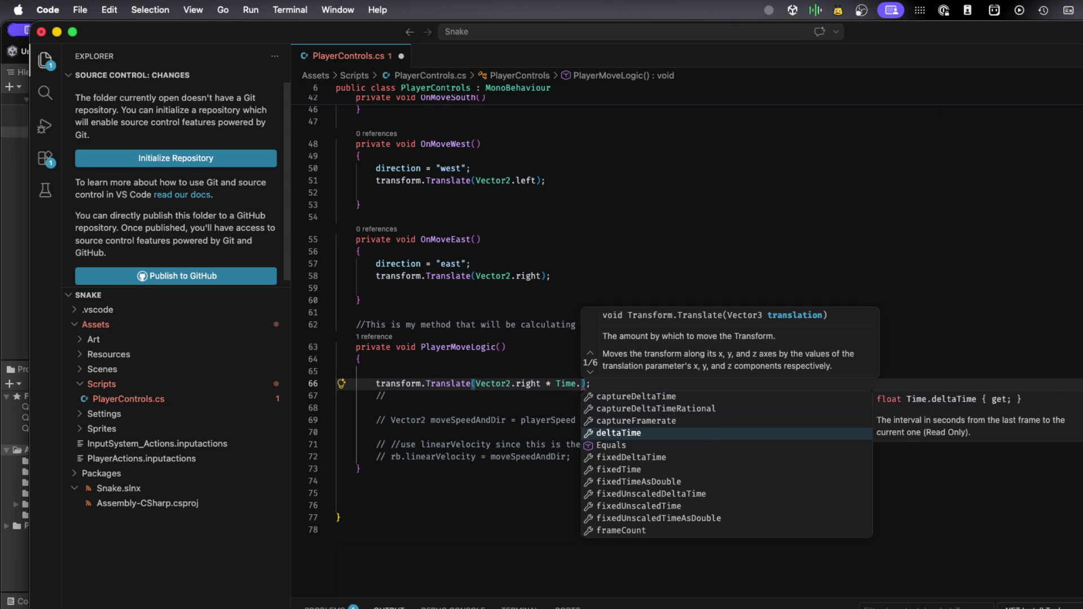
{"action": "key", "text": "Return"}
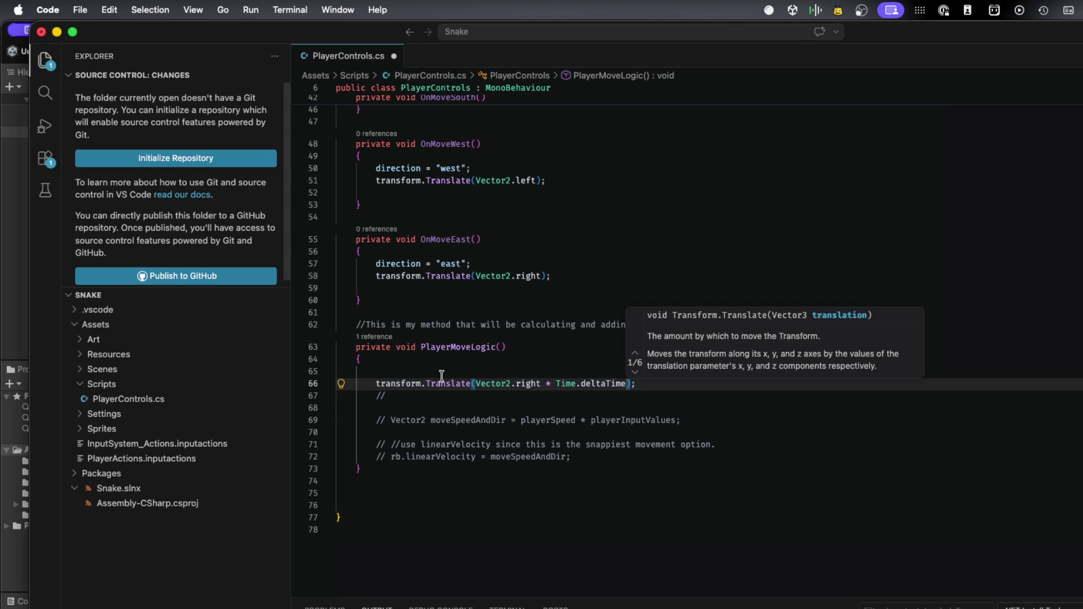
{"action": "left_click", "coordinate": [521, 407]}
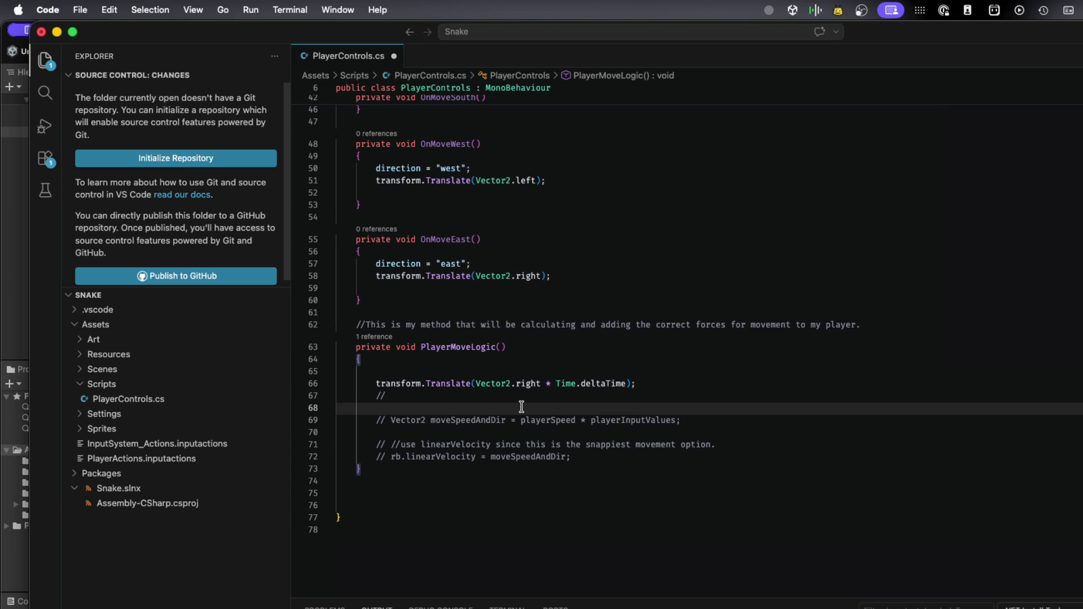
{"action": "key", "text": "super+s"}
{"action": "key", "text": "super+Tab"}
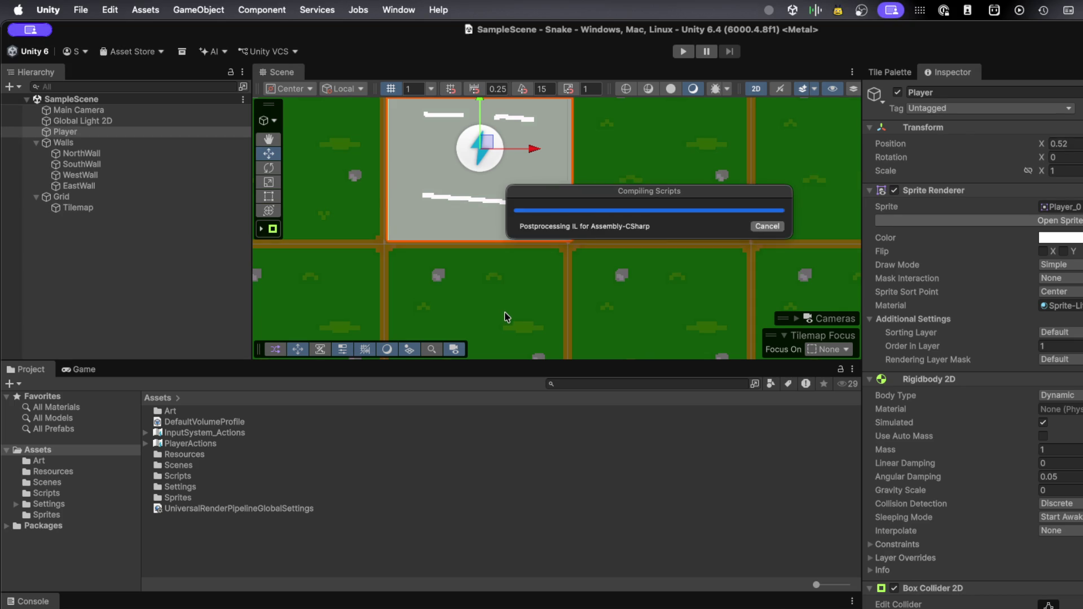
{"action": "key", "text": "super+p"}
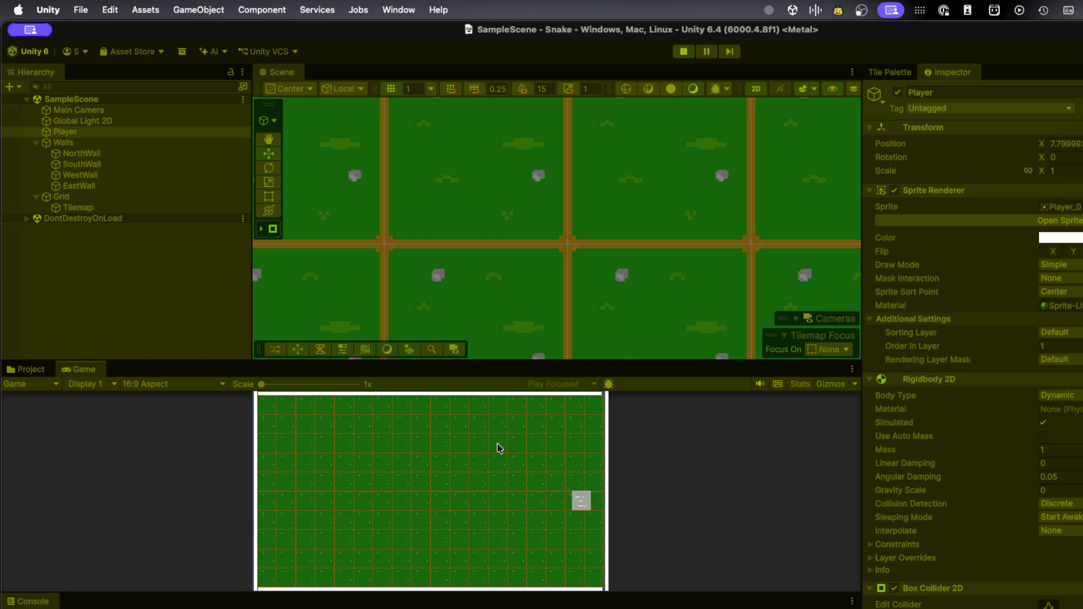
{"action": "key", "text": "Left"}
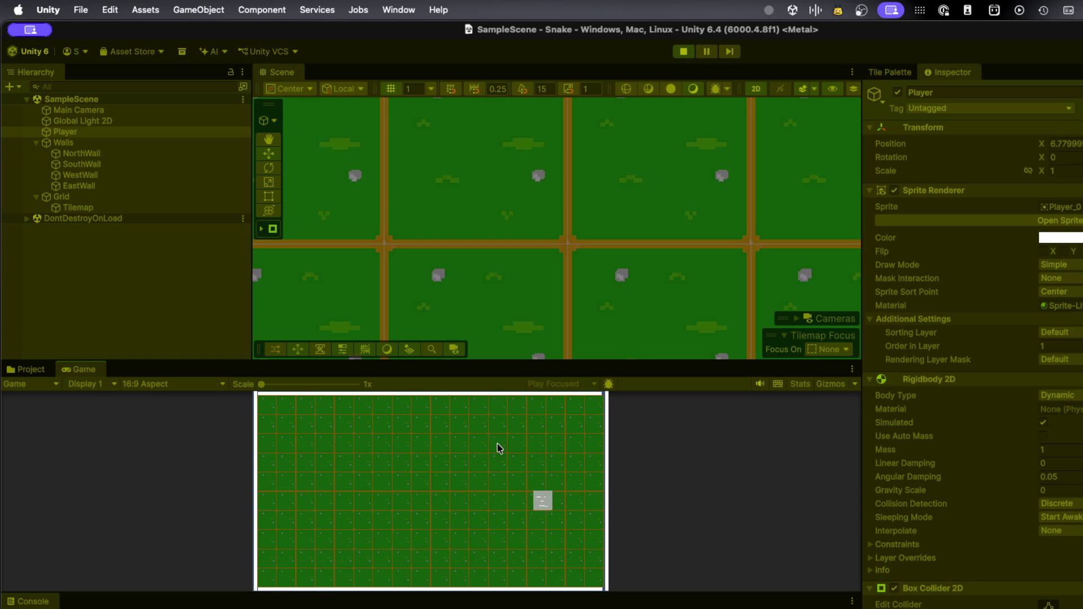
{"action": "key", "text": "Right"}
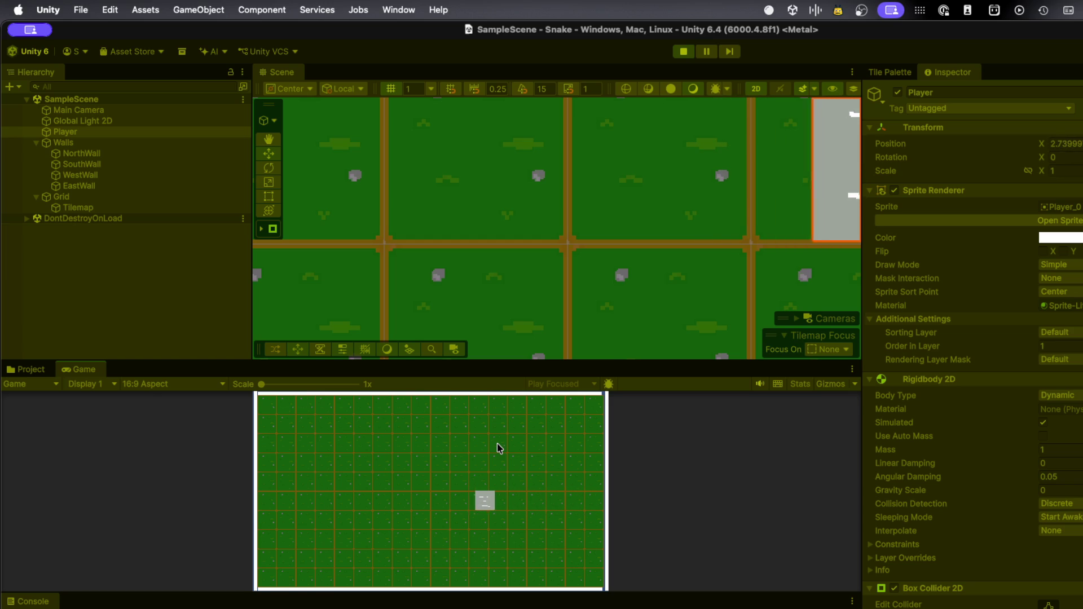
{"action": "left_click", "coordinate": [476, 284]}
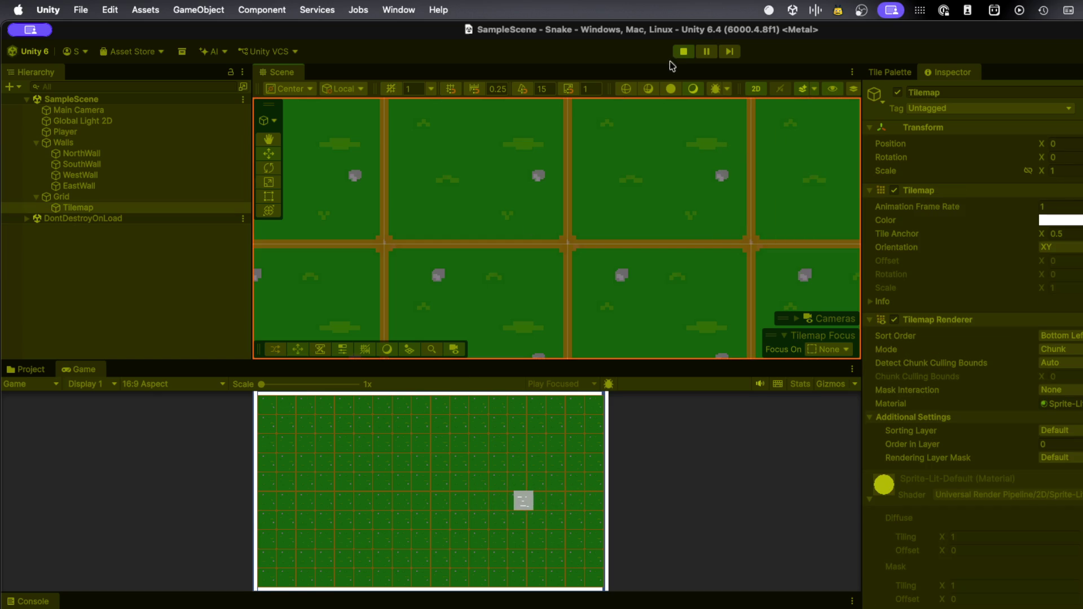
{"action": "left_click", "coordinate": [683, 52]}
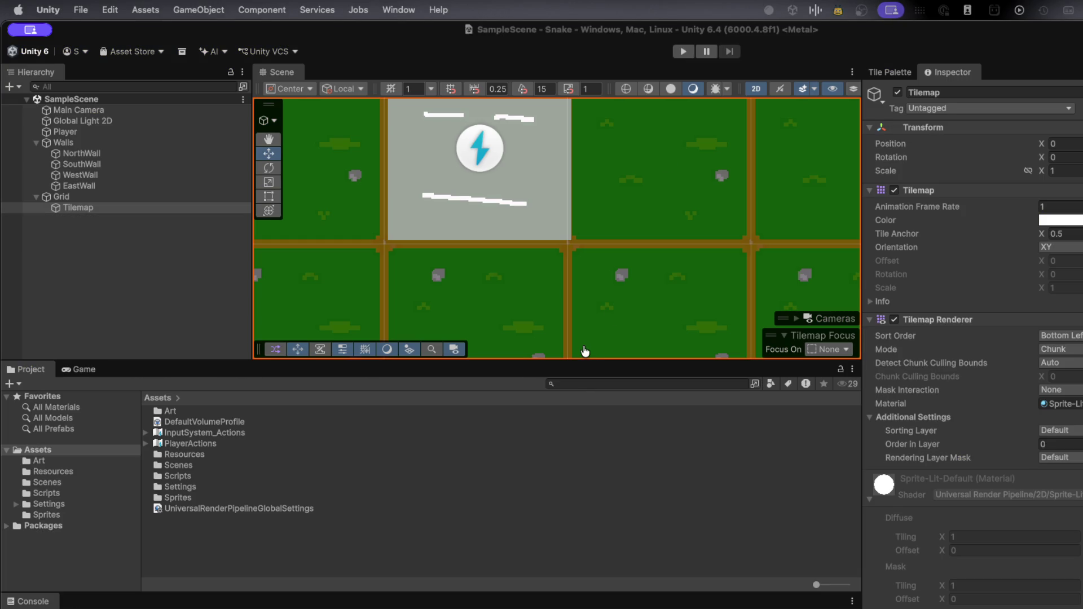
{"action": "key", "text": "super+Tab"}
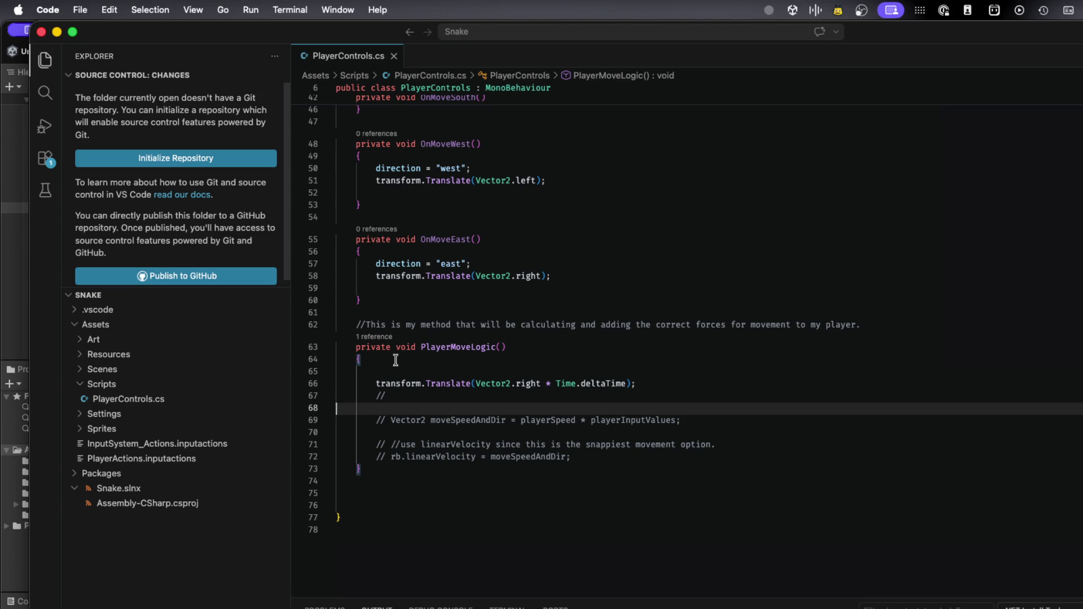
Review the PlayerMoveLogic call in FixedUpdate and select OnMoveEast's Translate line
{"action": "scroll", "coordinate": [411, 347], "scroll_direction": "up", "scroll_amount": 5}
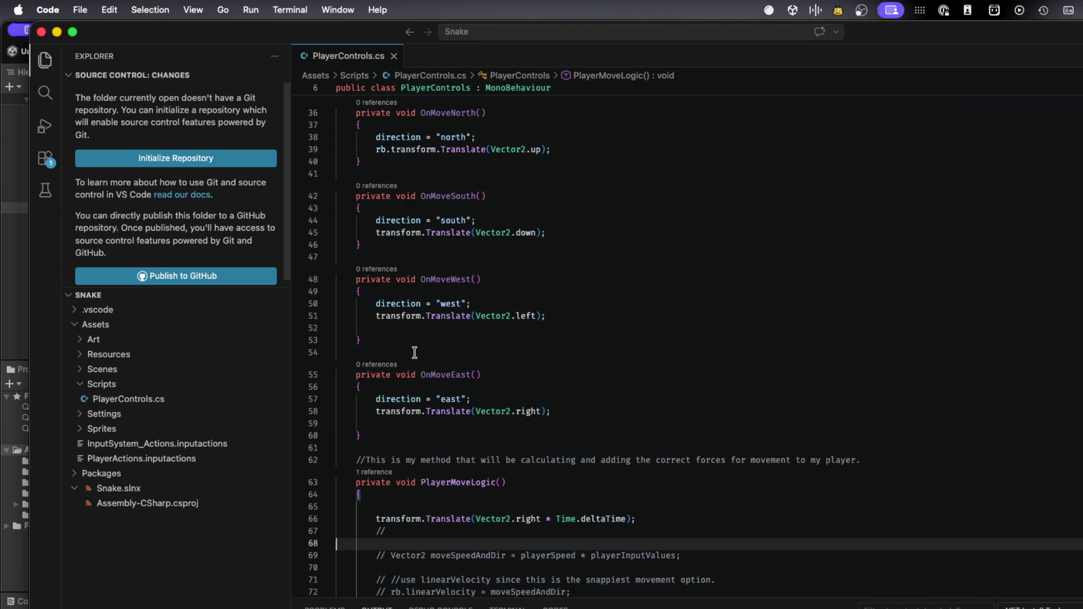
{"action": "scroll", "coordinate": [415, 353], "scroll_direction": "up", "scroll_amount": 2}
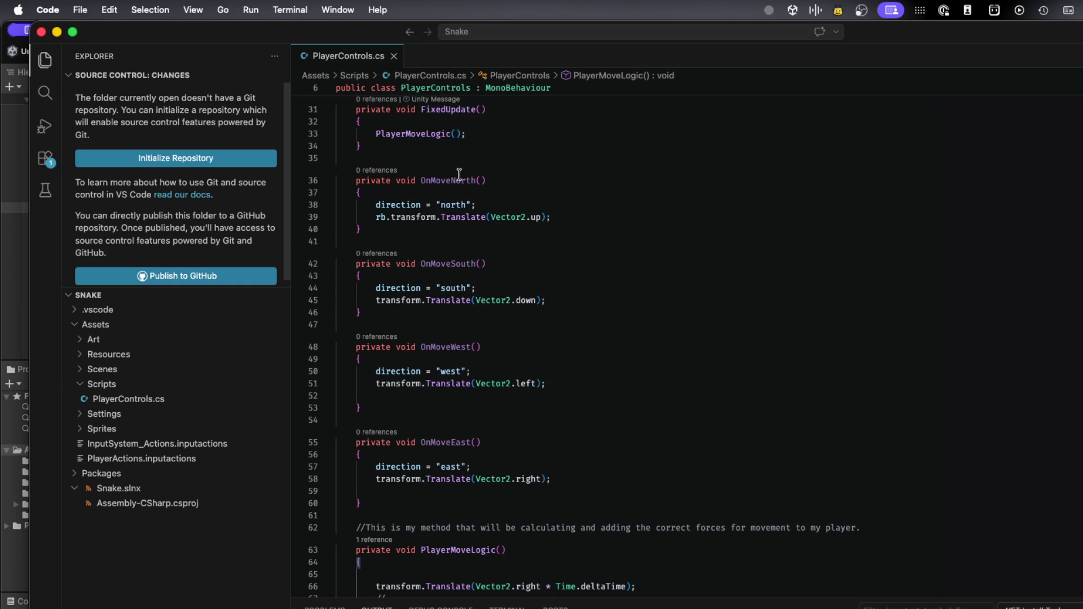
{"action": "mouse_move", "coordinate": [469, 300]}
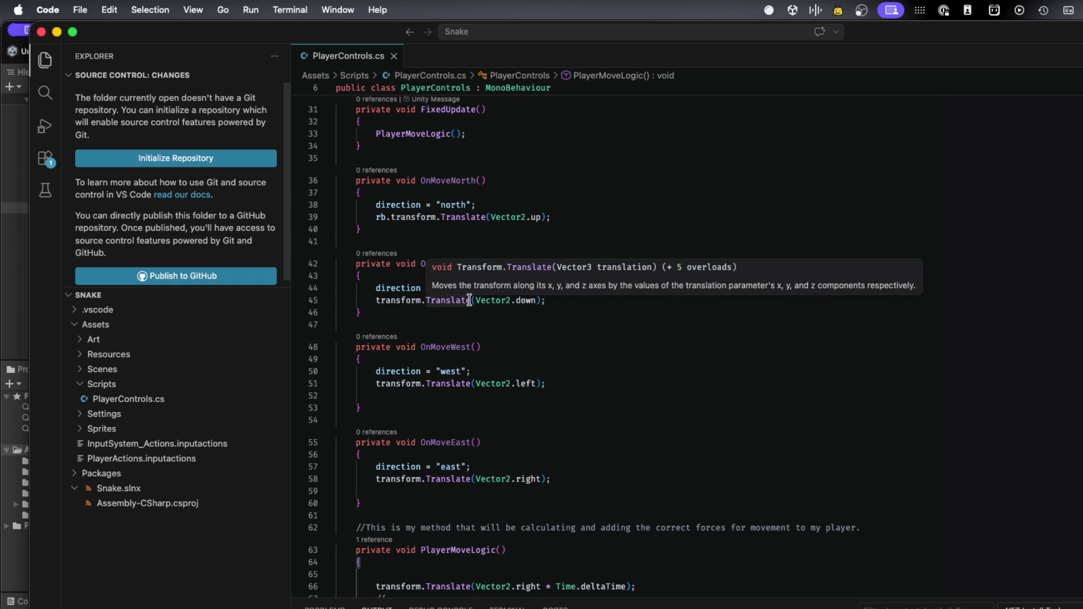
{"action": "left_click", "coordinate": [457, 133]}
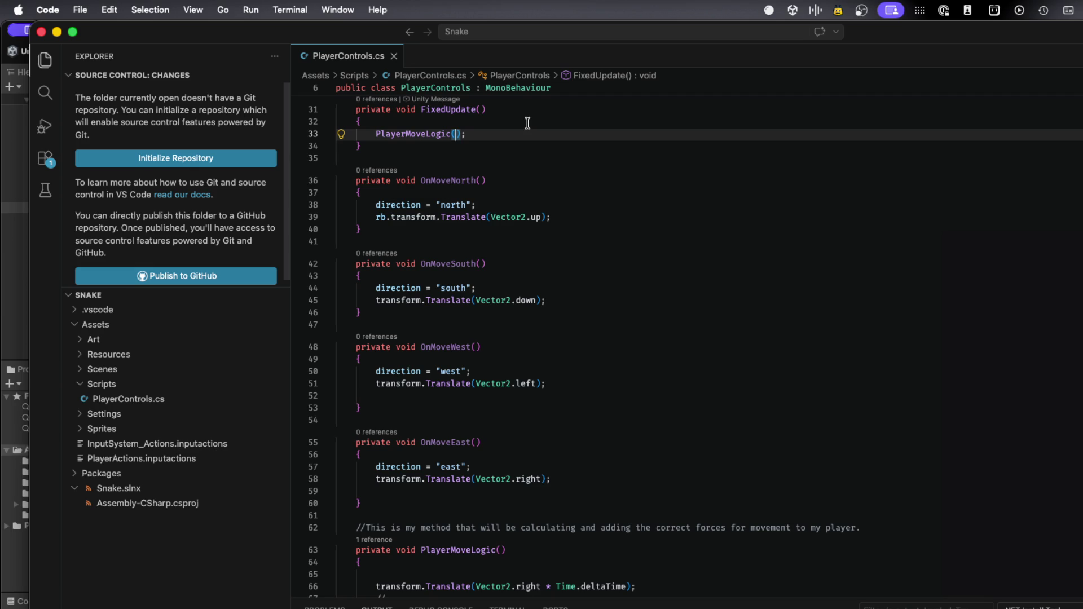
{"action": "scroll", "coordinate": [423, 332], "scroll_direction": "down", "scroll_amount": 5}
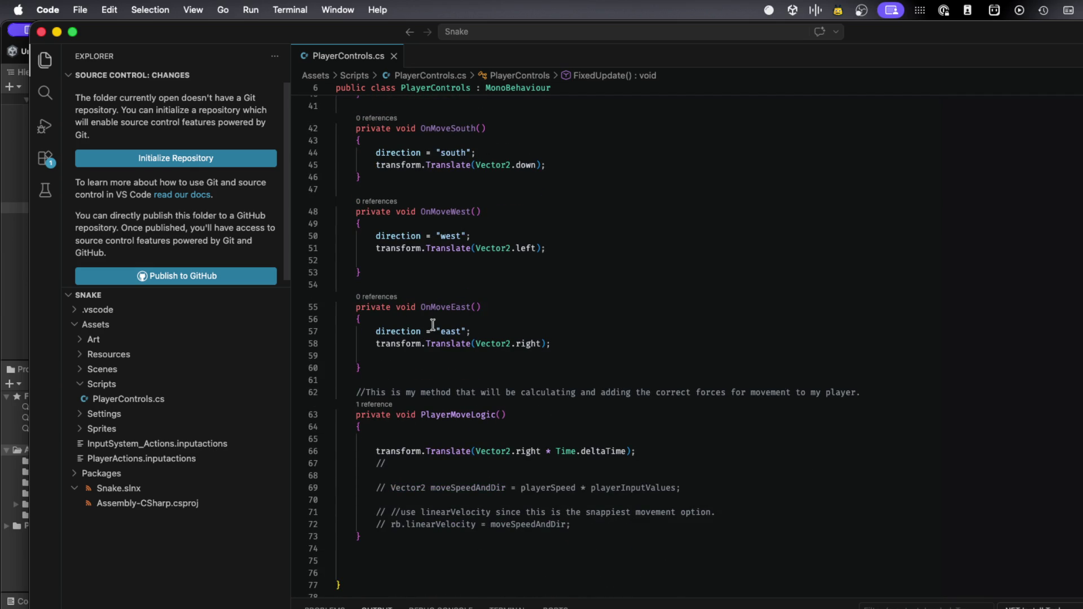
{"action": "triple_click", "coordinate": [444, 343]}
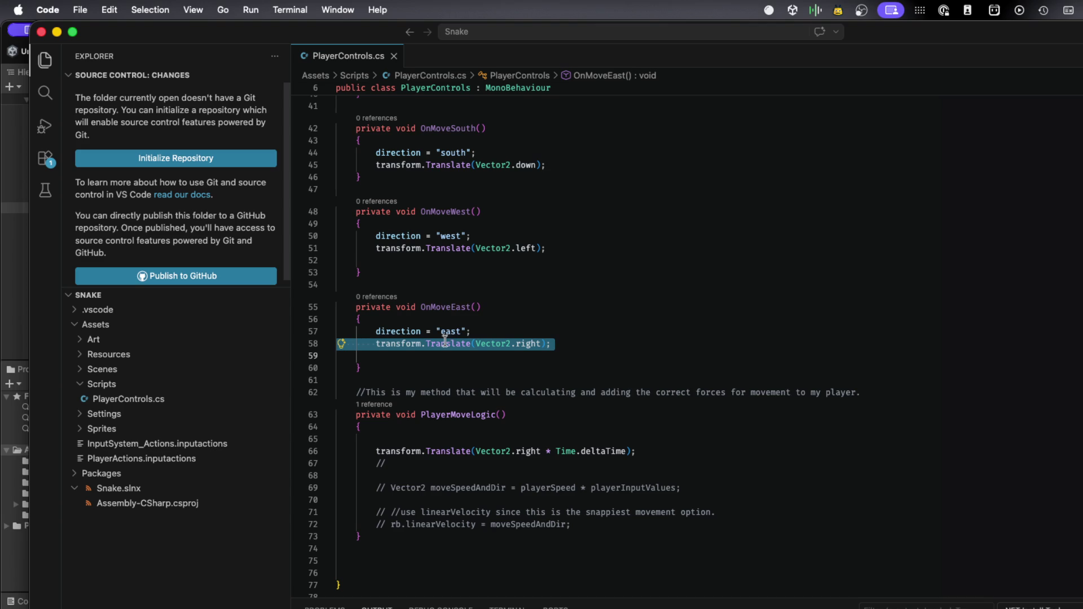
Start a direction assignment on line 65 using Vector2 from IntelliSense
{"action": "mouse_move", "coordinate": [445, 342]}
{"action": "left_click", "coordinate": [495, 435]}
{"action": "key", "text": "Tab"}
{"action": "key", "text": "Tab"}
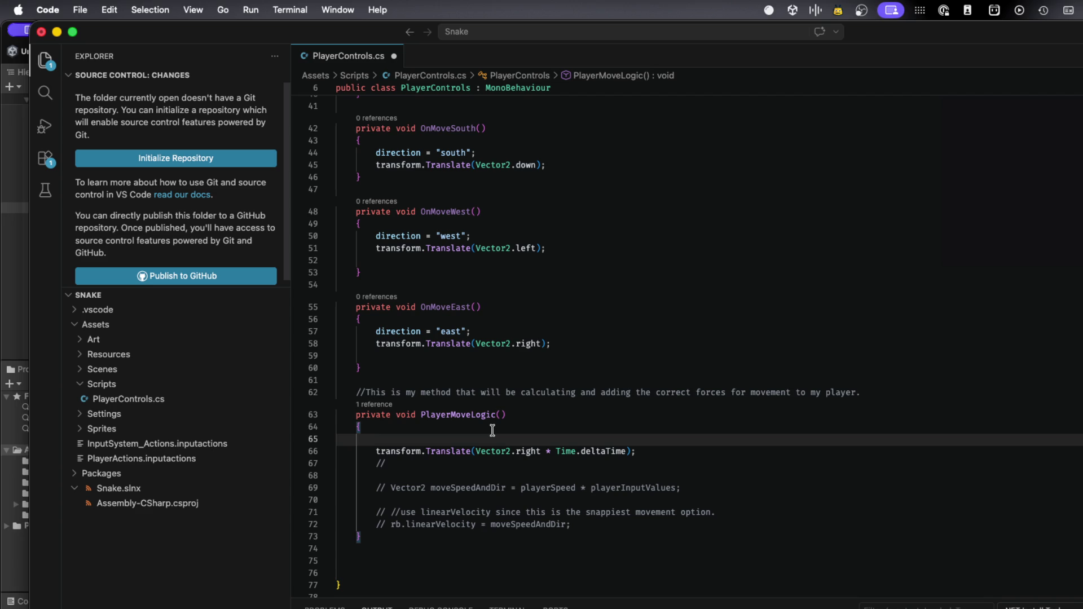
{"action": "type", "text": "direction"}
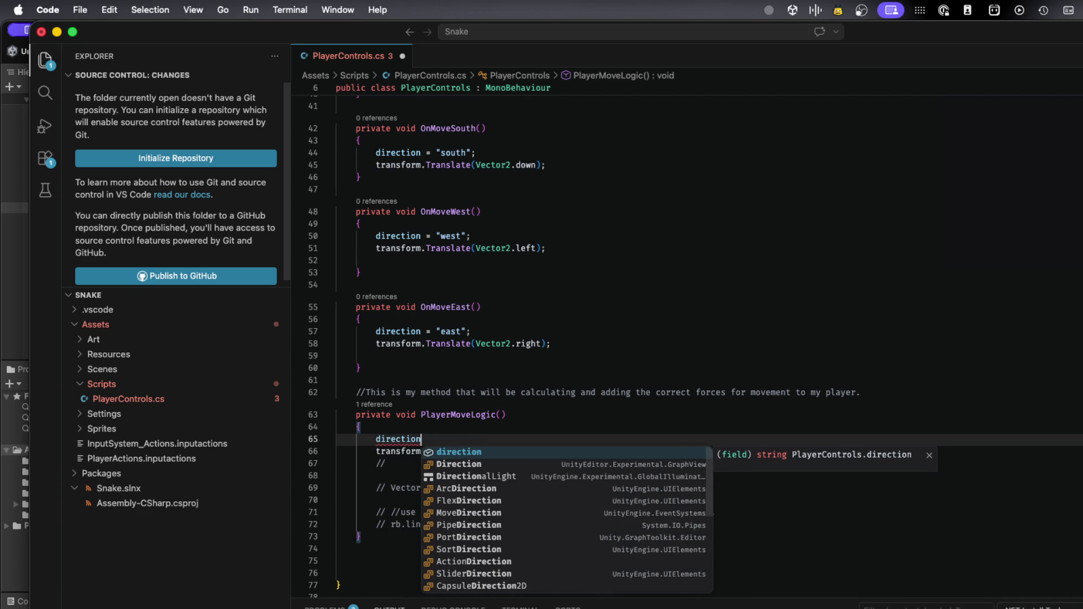
{"action": "key", "text": "Home"}
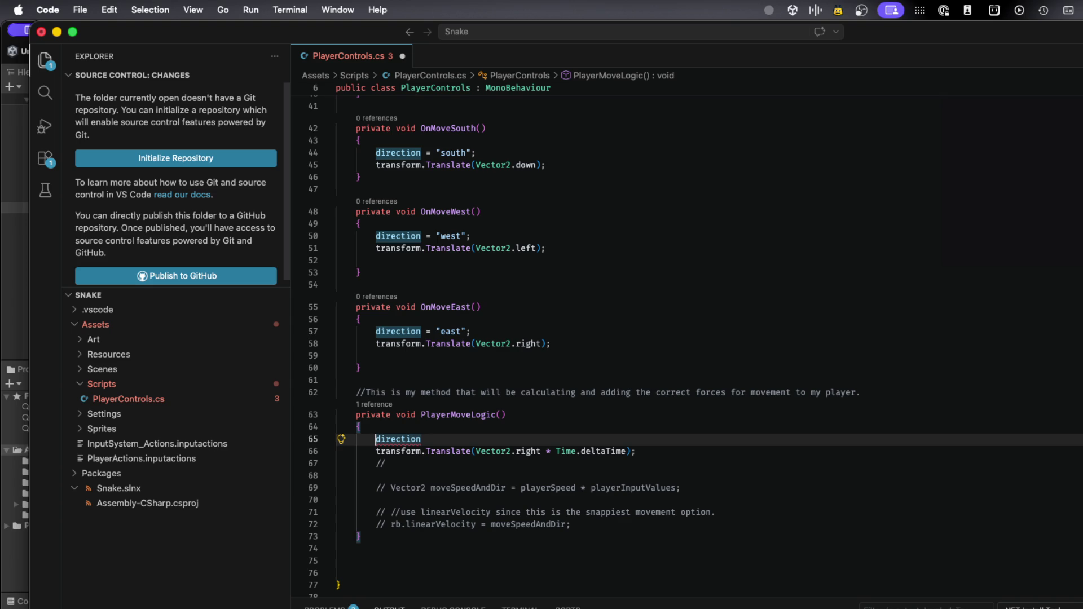
{"action": "type", "text": "Vect"}
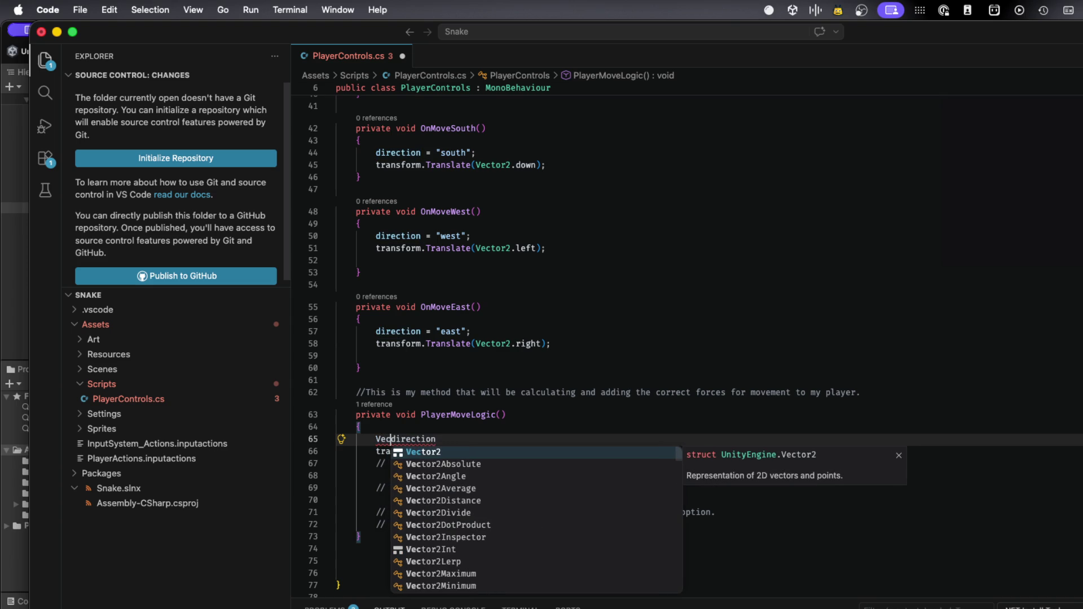
{"action": "key", "text": "Tab"}
{"action": "type", "text": "."}
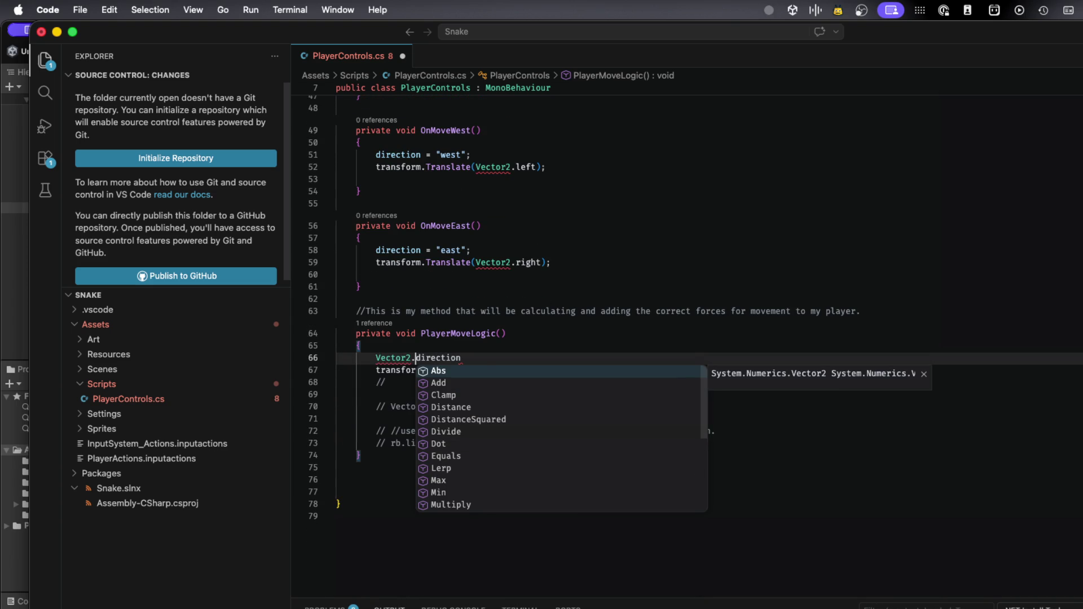
{"action": "key", "text": "Escape"}
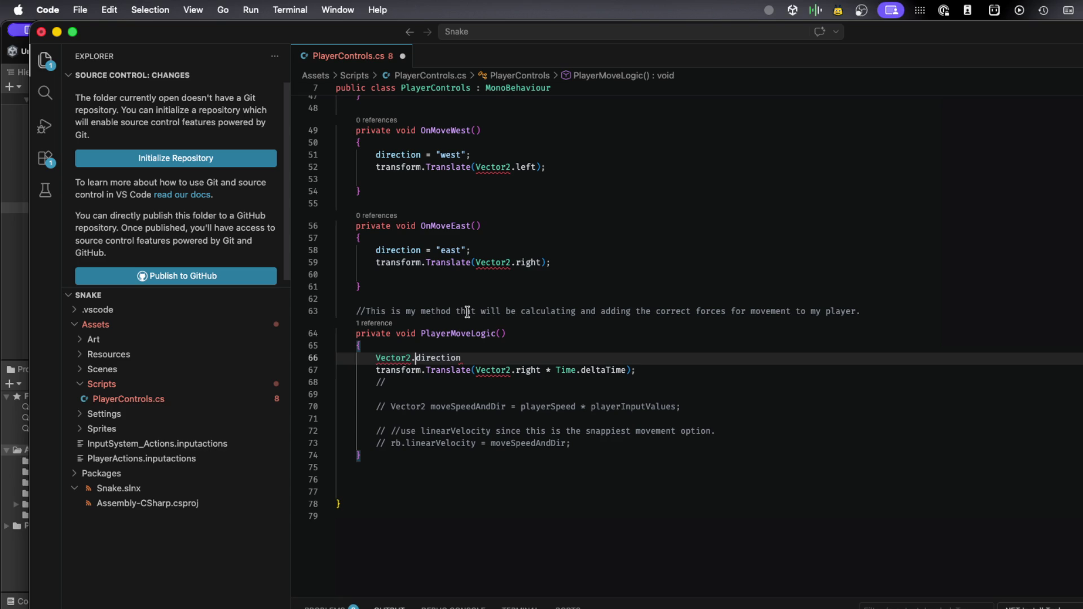
Delete the unfinished Vector2.direction line and return to the top of PlayerControls.cs
{"action": "scroll", "coordinate": [467, 312], "scroll_direction": "up", "scroll_amount": 12}
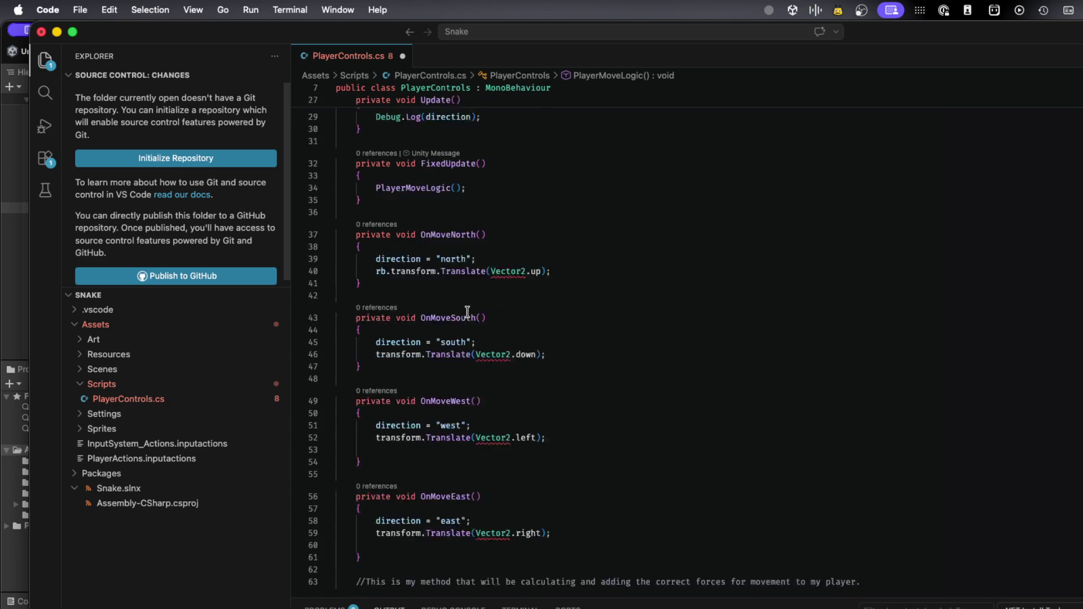
{"action": "scroll", "coordinate": [467, 312], "scroll_direction": "up", "scroll_amount": 1}
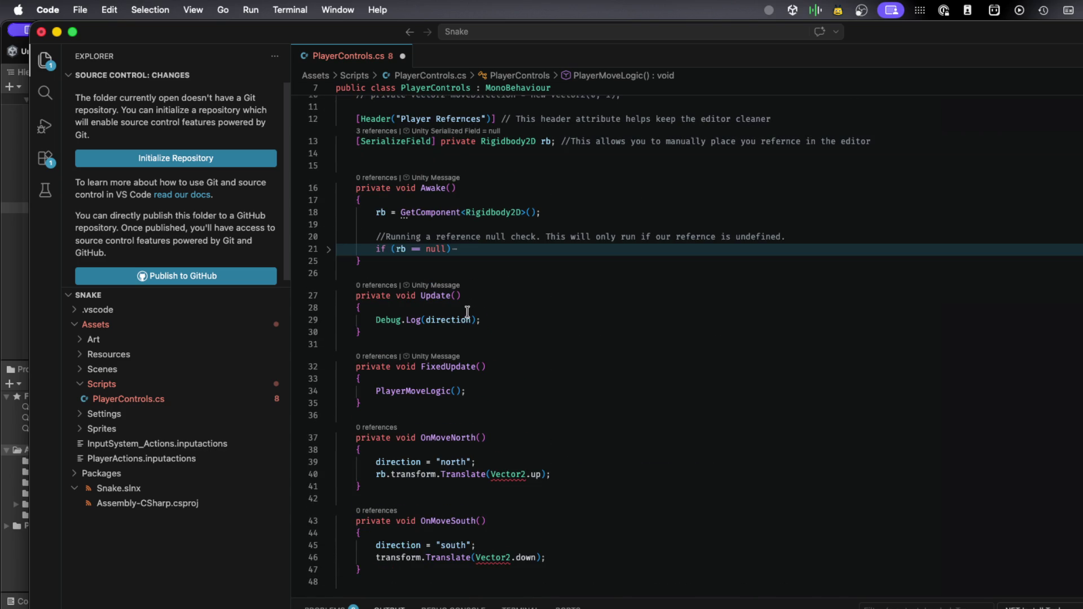
{"action": "scroll", "coordinate": [467, 312], "scroll_direction": "down", "scroll_amount": 12}
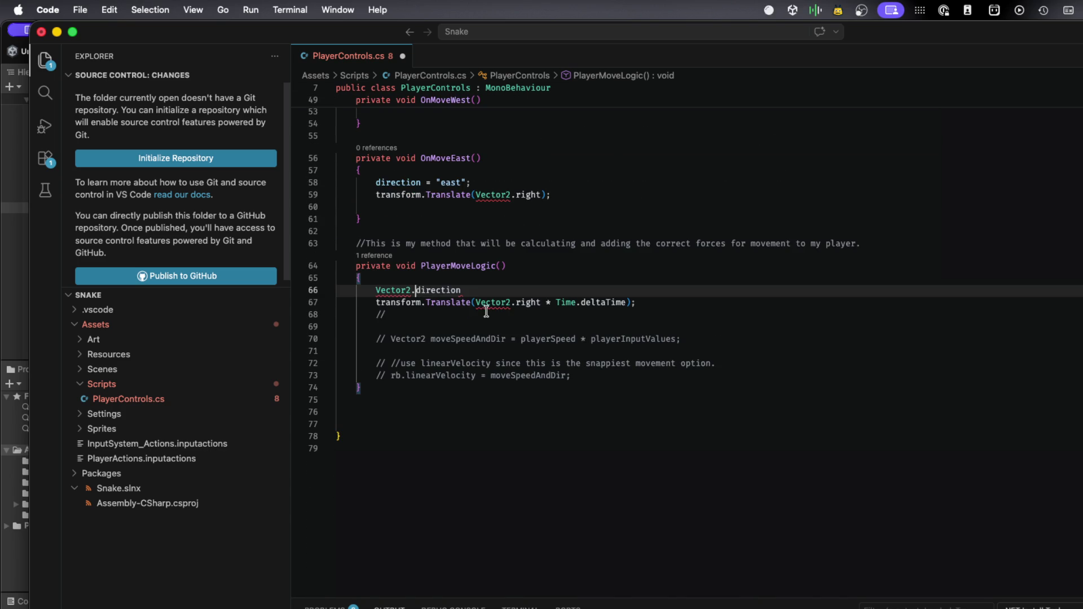
{"action": "left_click", "coordinate": [474, 288]}
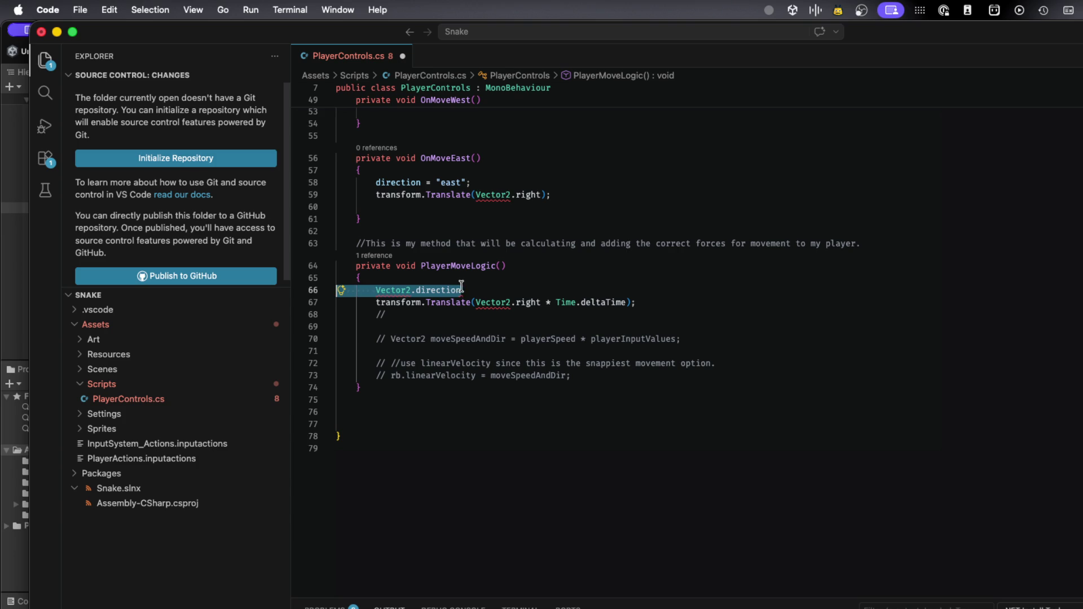
{"action": "type", "text": " = "}
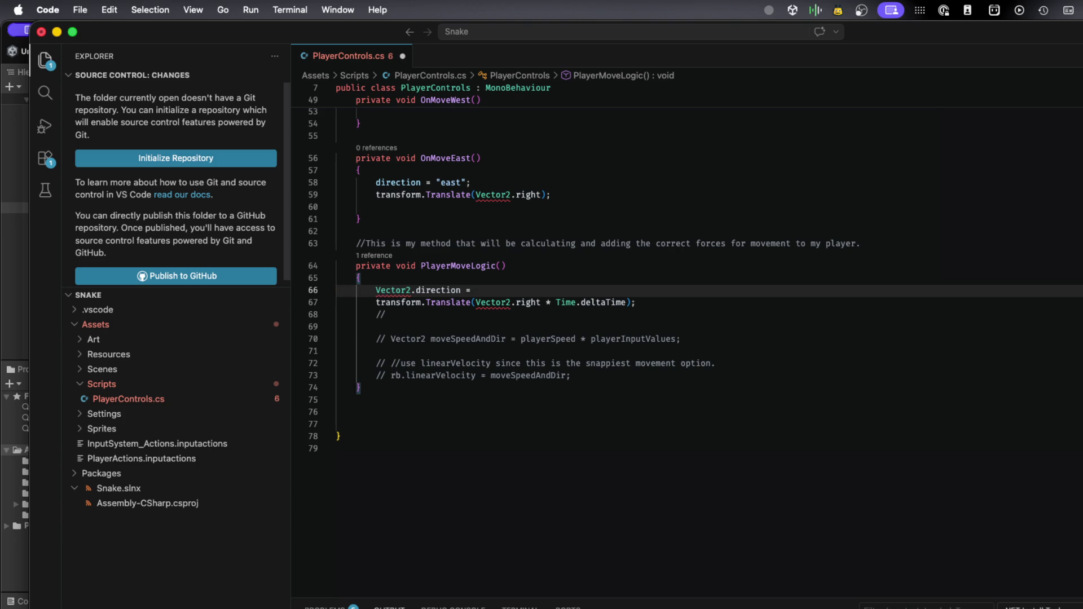
{"action": "type", "text": "di"}
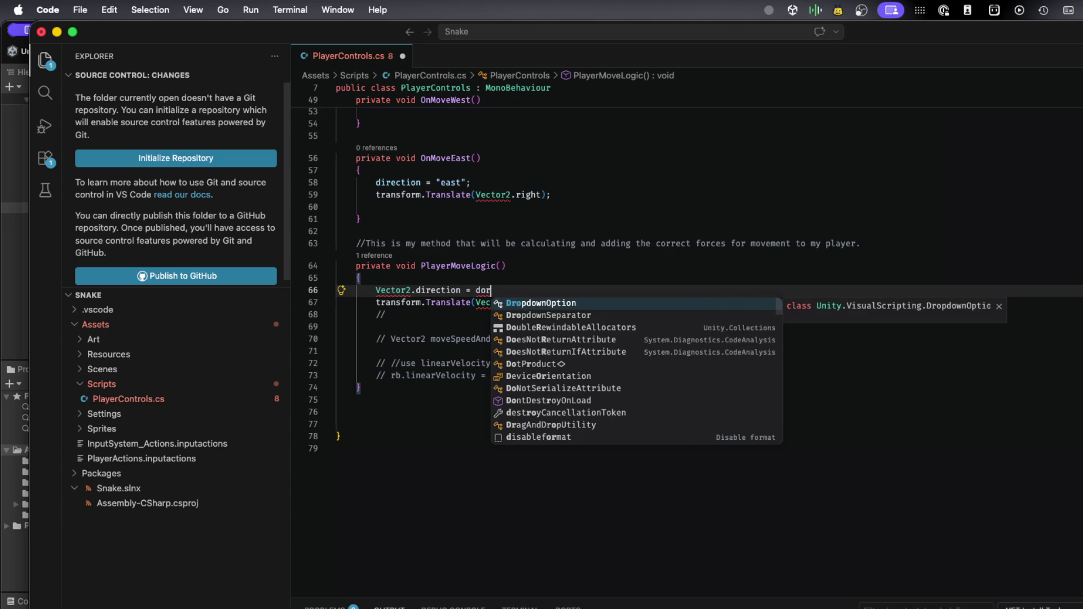
{"action": "type", "text": "re"}
{"action": "key", "text": "BackSpace"}
{"action": "key", "text": "BackSpace"}
{"action": "key", "text": "BackSpace"}
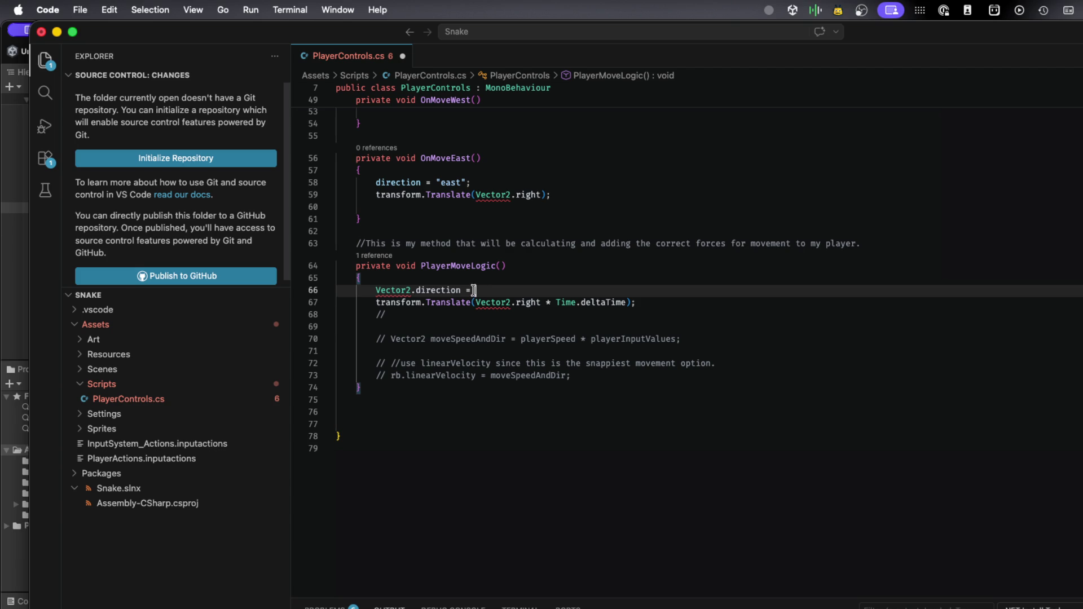
{"action": "left_click_drag", "start_coordinate": [473, 290], "coordinate": [464, 290]}
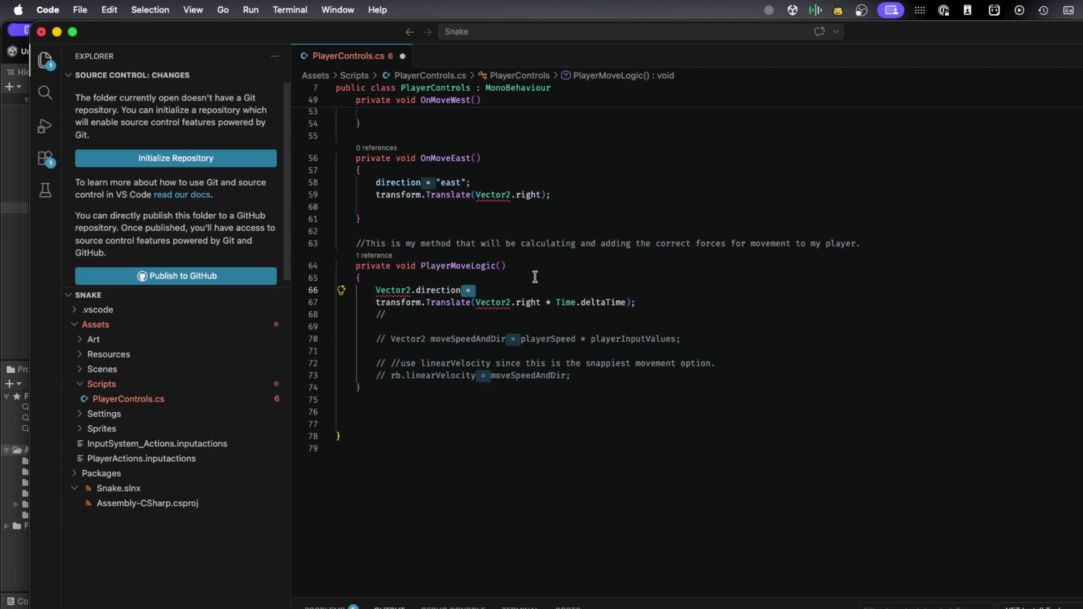
{"action": "key", "text": "BackSpace"}
{"action": "triple_click", "coordinate": [418, 290]}
{"action": "key", "text": "BackSpace"}
{"action": "scroll", "coordinate": [462, 254], "scroll_direction": "up", "scroll_amount": 5}
{"action": "scroll", "coordinate": [461, 254], "scroll_direction": "up", "scroll_amount": 5}
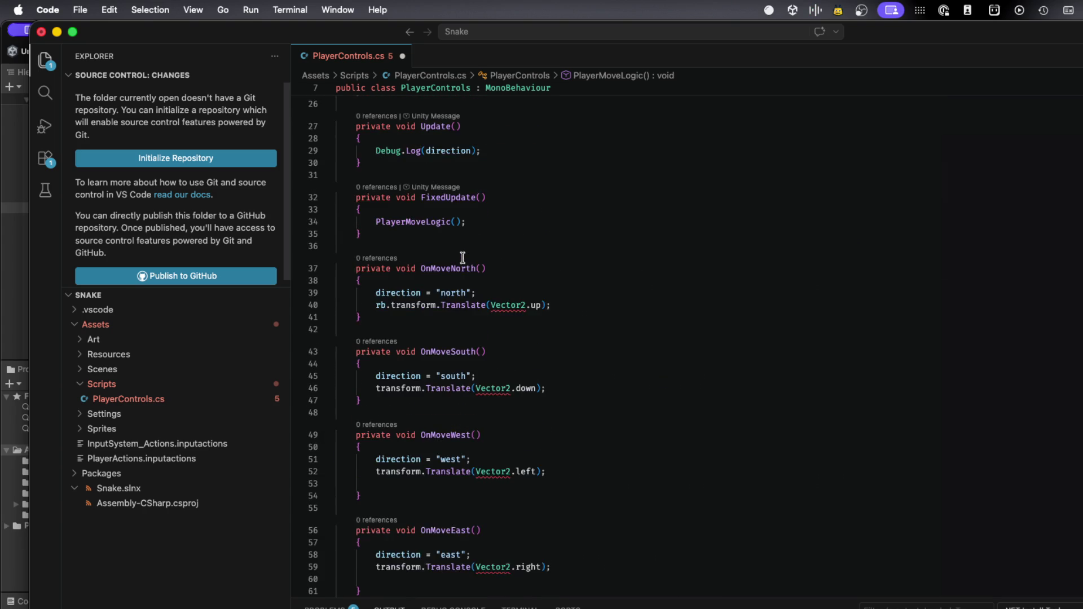
{"action": "scroll", "coordinate": [463, 258], "scroll_direction": "up", "scroll_amount": 3}
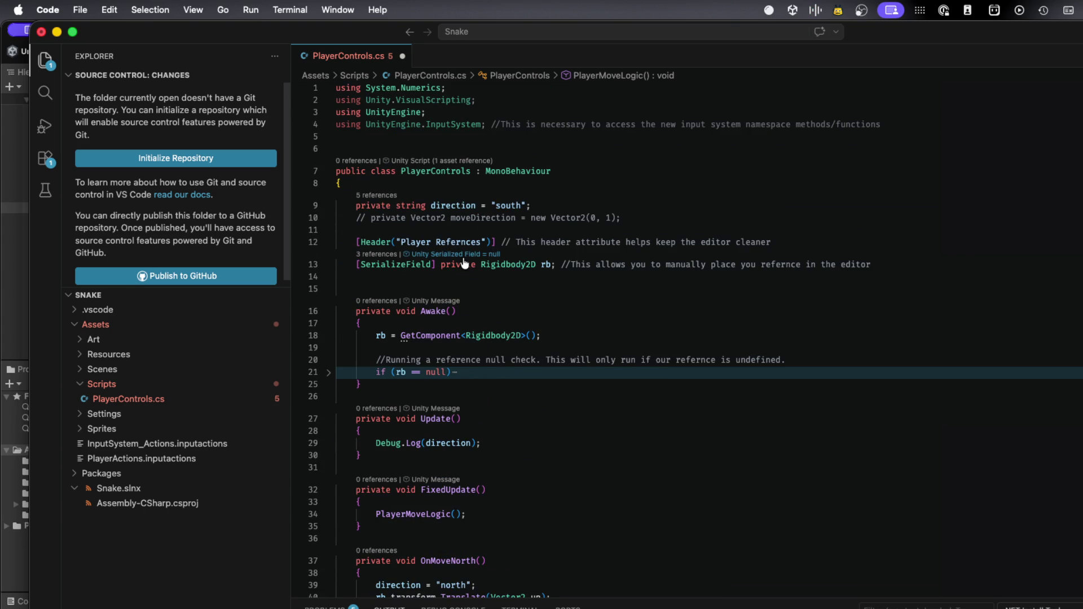
Uncomment the moveDirection field on line 10 and remove its new Vector2(0, 1) initializer
{"action": "left_click", "coordinate": [369, 218]}
{"action": "key", "text": "BackSpace"}
{"action": "key", "text": "BackSpace"}
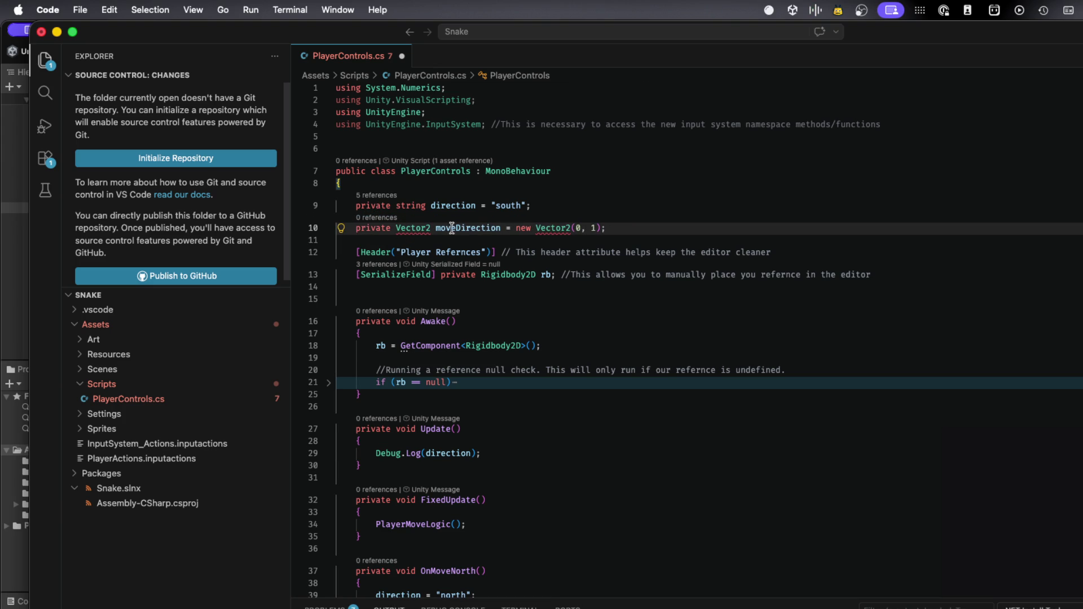
{"action": "mouse_move", "coordinate": [550, 227]}
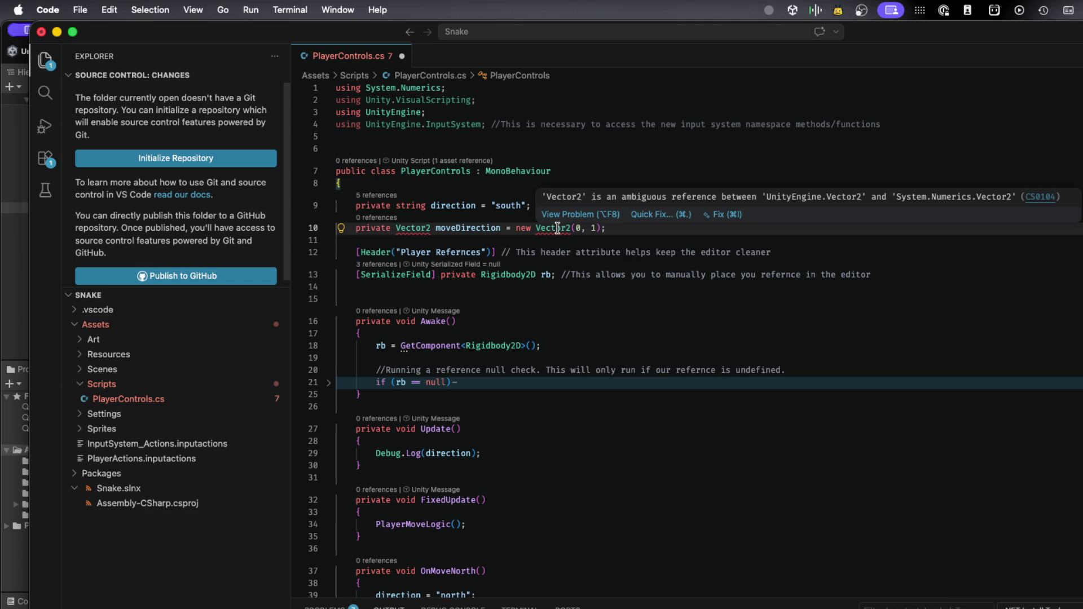
{"action": "left_click_drag", "start_coordinate": [506, 228], "coordinate": [601, 230]}
{"action": "key", "text": "BackSpace"}
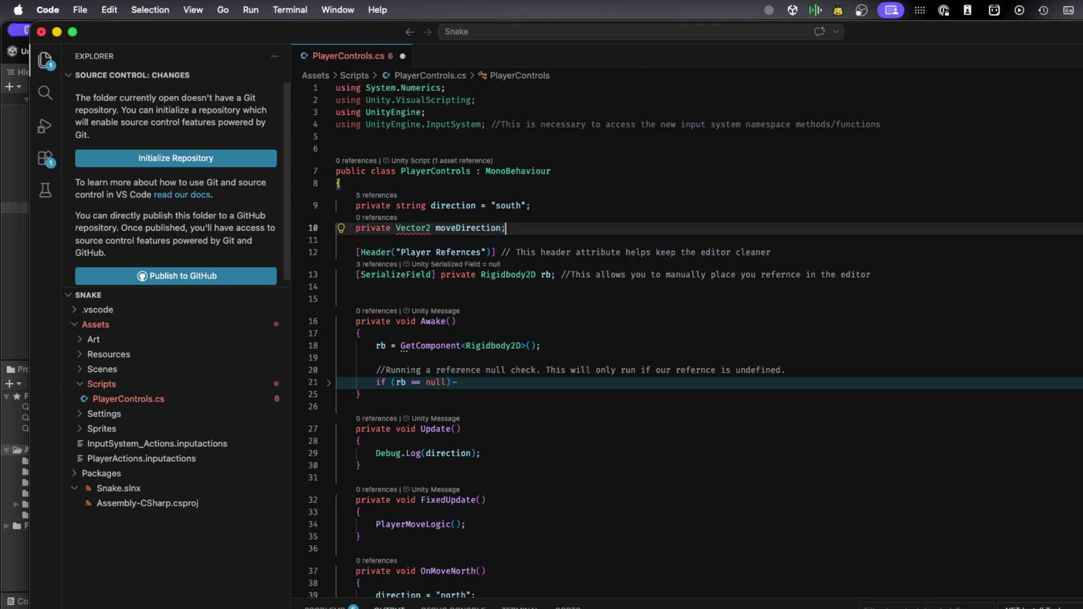
{"action": "mouse_move", "coordinate": [402, 229]}
{"action": "left_click", "coordinate": [397, 230]}
Prefix moveDirection's type with 'UnityEngine.' and correct the misspelled 'UnityEnginge' namespace
{"action": "type", "text": "Unit"}
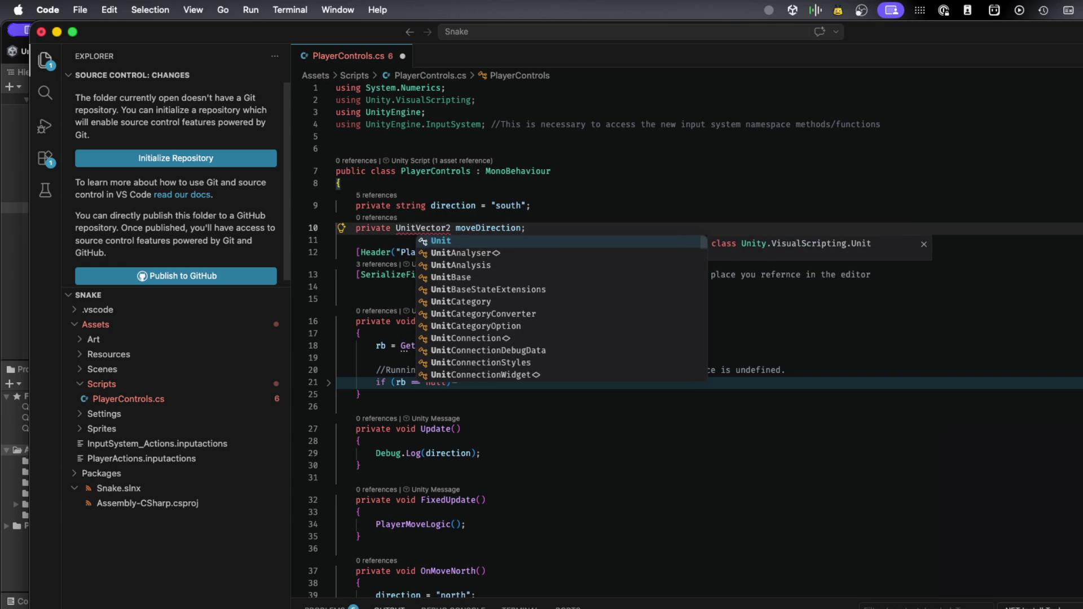
{"action": "type", "text": "yEnginge."}
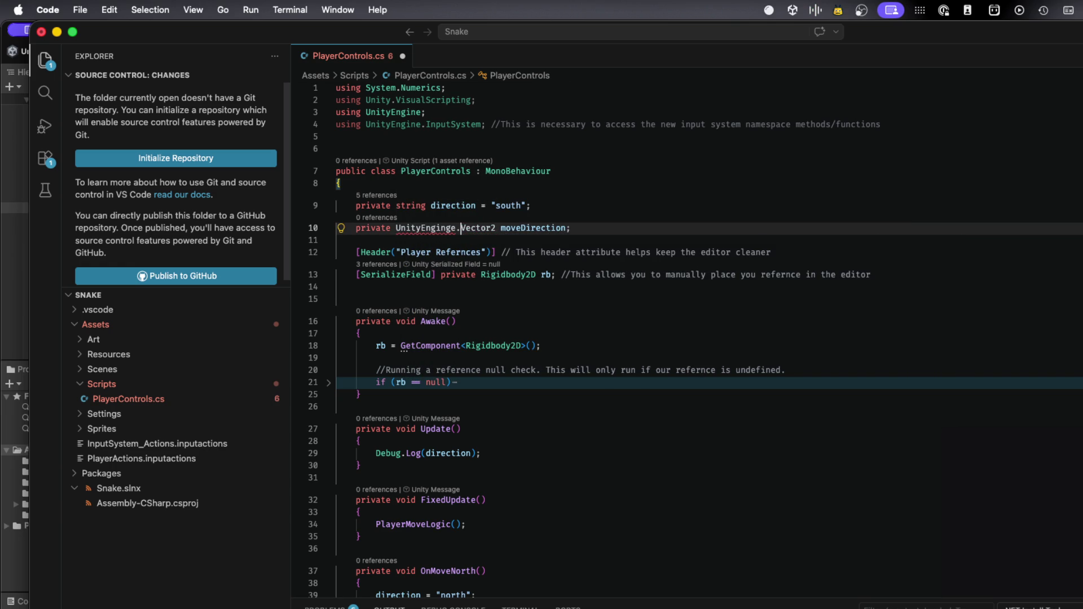
{"action": "mouse_move", "coordinate": [410, 225]}
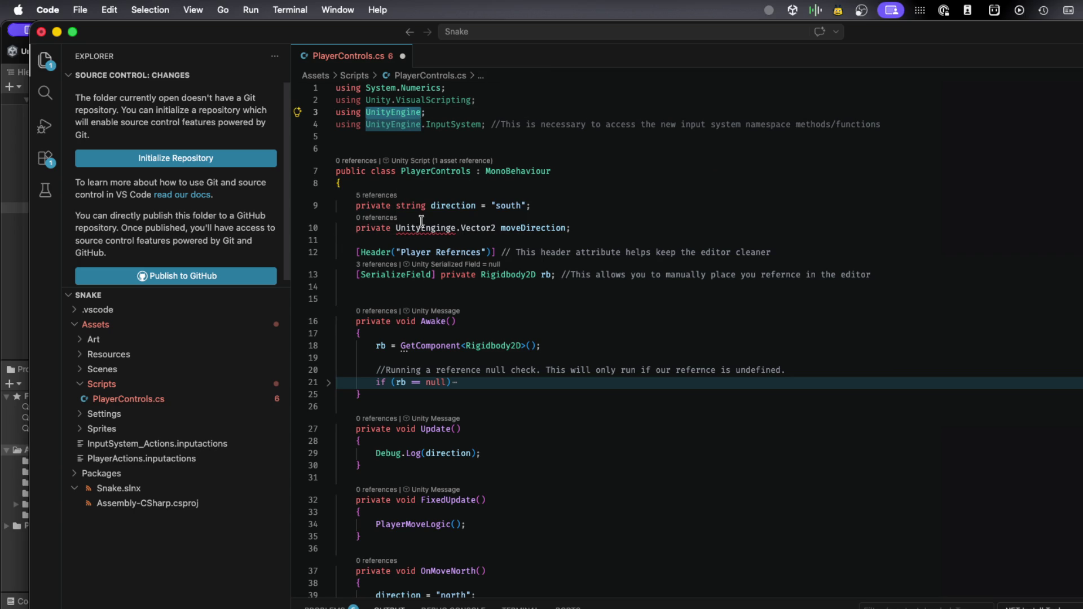
{"action": "double_click", "coordinate": [420, 225]}
{"action": "mouse_move", "coordinate": [420, 225]}
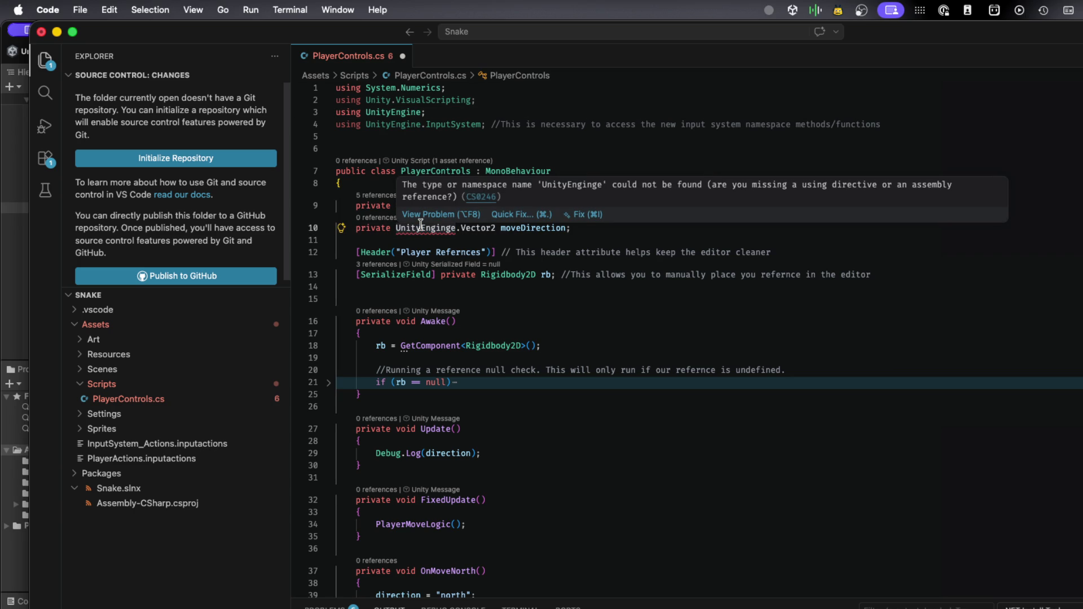
{"action": "key", "text": "Left"}
{"action": "key", "text": "BackSpace"}
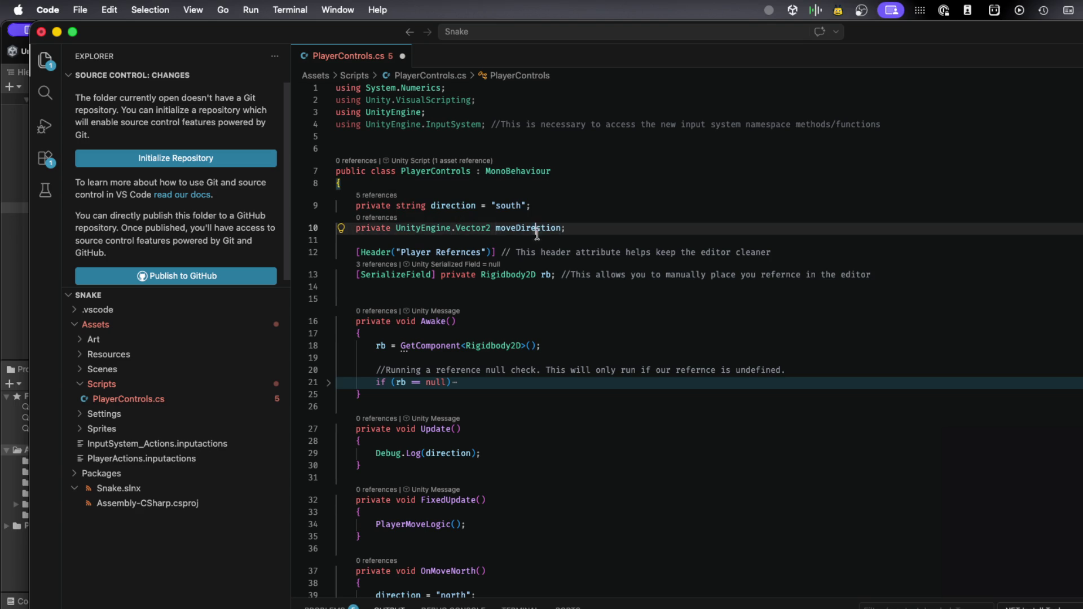
{"action": "left_click", "coordinate": [539, 228]}
{"action": "left_click", "coordinate": [636, 211]}
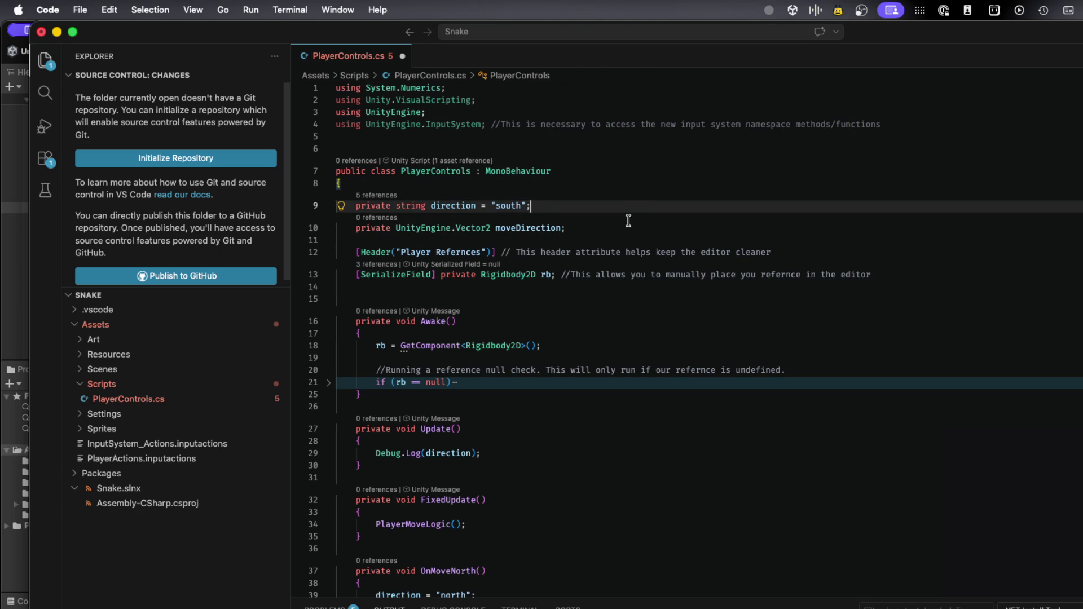
{"action": "mouse_move", "coordinate": [508, 232]}
{"action": "mouse_move", "coordinate": [390, 110]}
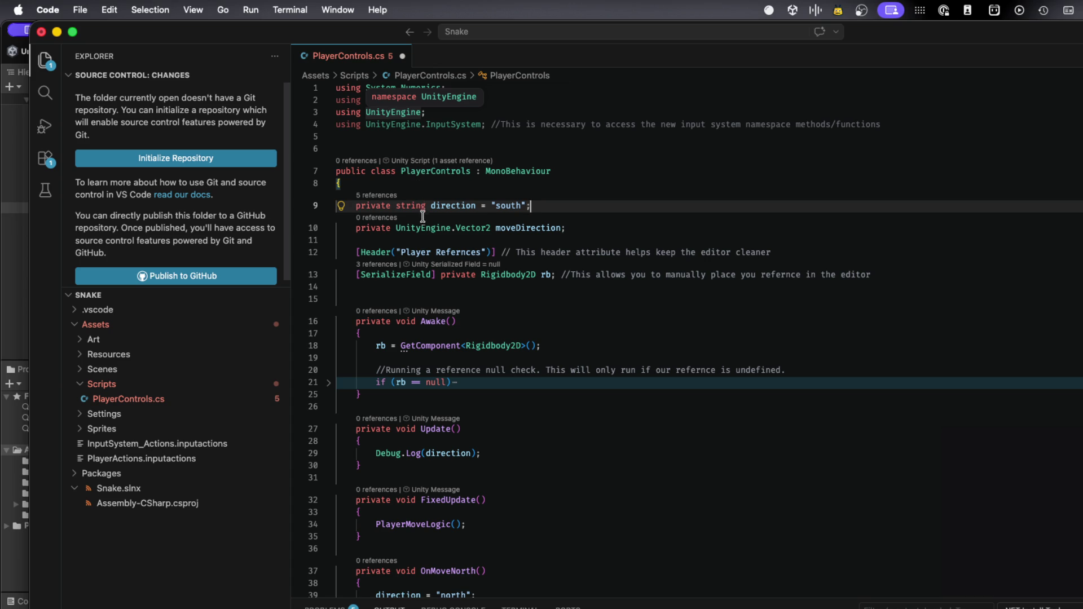
{"action": "mouse_move", "coordinate": [425, 228]}
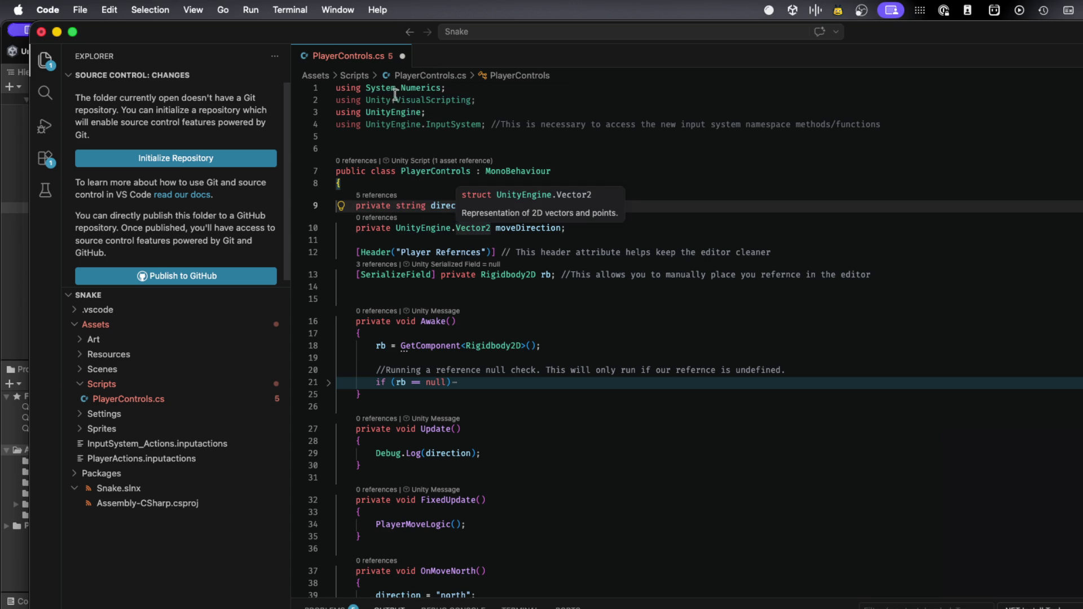
{"action": "mouse_move", "coordinate": [472, 229]}
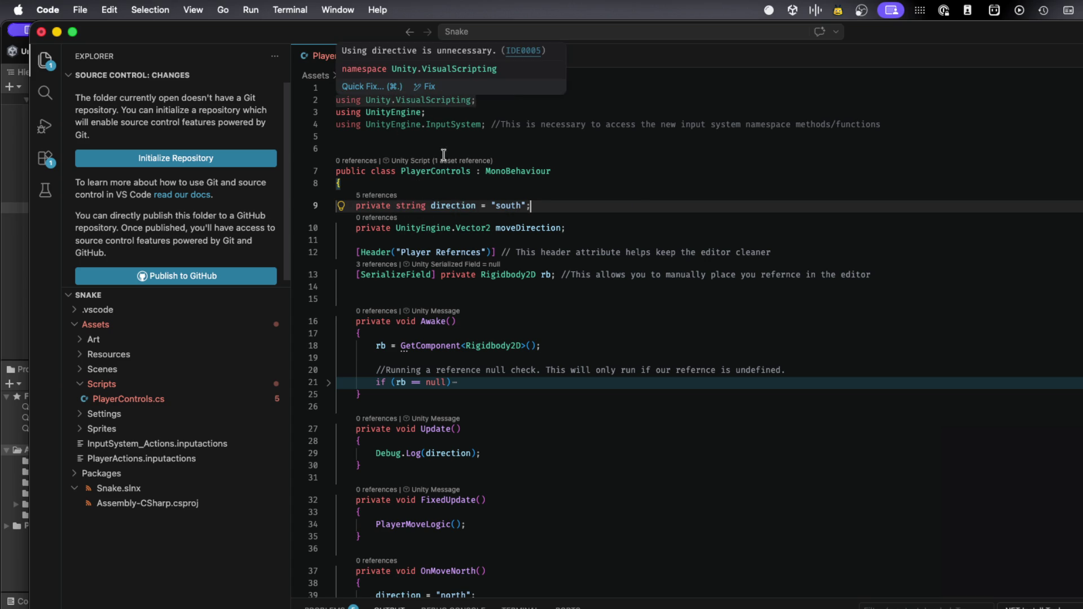
{"action": "mouse_move", "coordinate": [447, 203]}
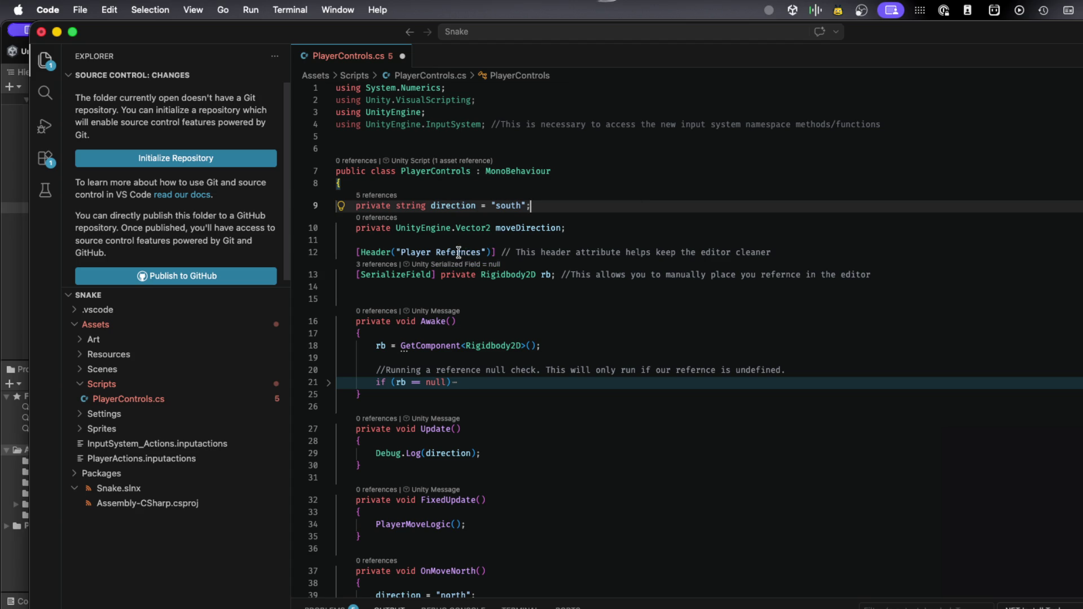
{"action": "mouse_move", "coordinate": [463, 247]}
{"action": "left_click", "coordinate": [454, 228]}
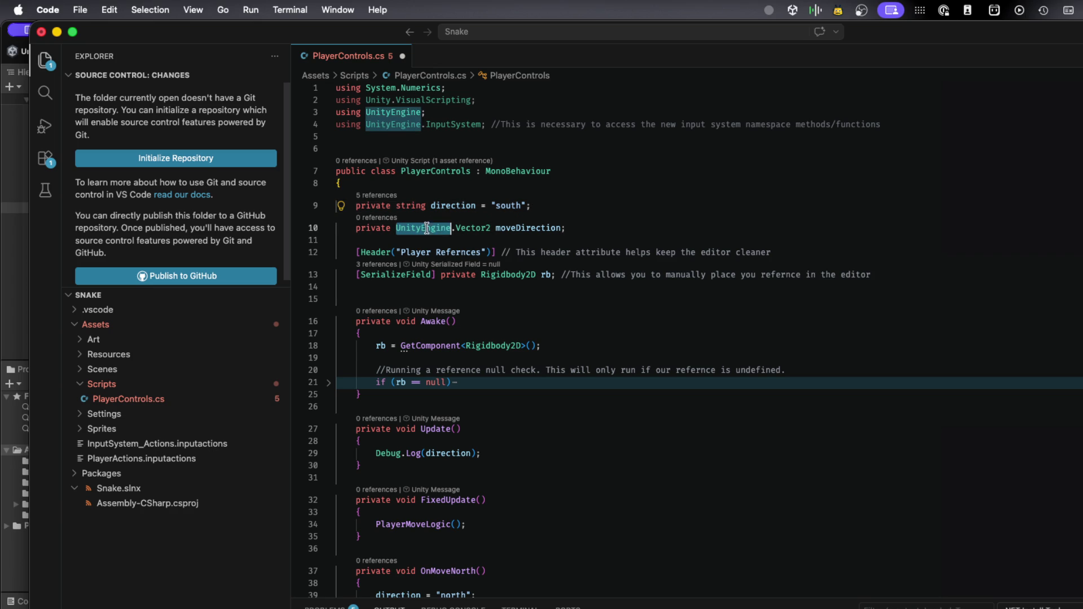
Try removing the UnityEngine prefix, check the CS0104 error, restore UnityEngine.Vector2 and save
{"action": "key", "text": "BackSpace"}
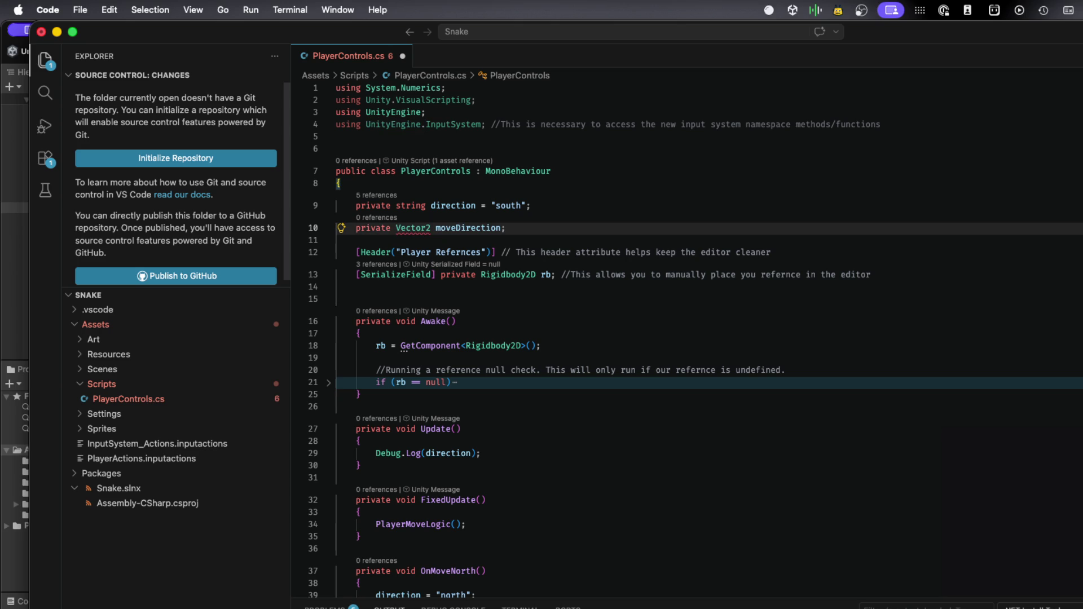
{"action": "key", "text": "cmd+s"}
{"action": "mouse_move", "coordinate": [419, 228]}
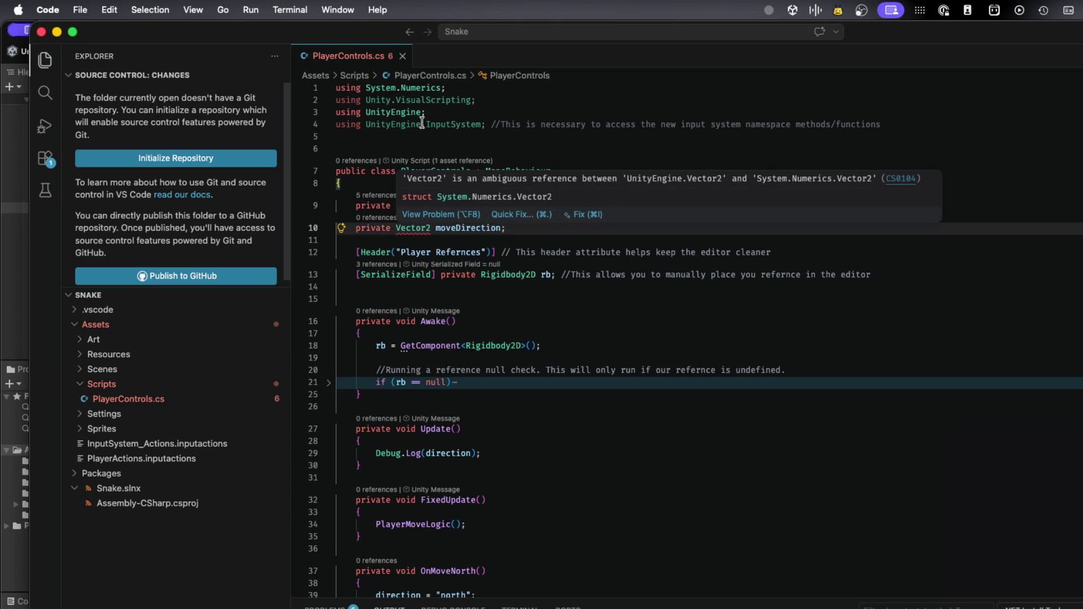
{"action": "mouse_move", "coordinate": [421, 122]}
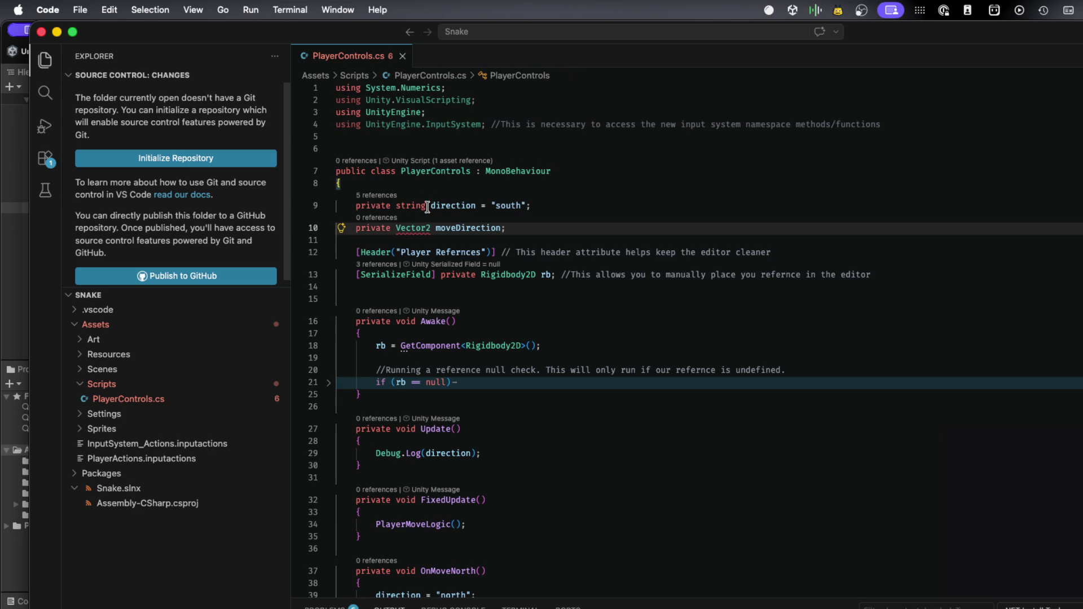
{"action": "key", "text": "cmd+period"}
{"action": "key", "text": "Return"}
{"action": "key", "text": "cmd+s"}
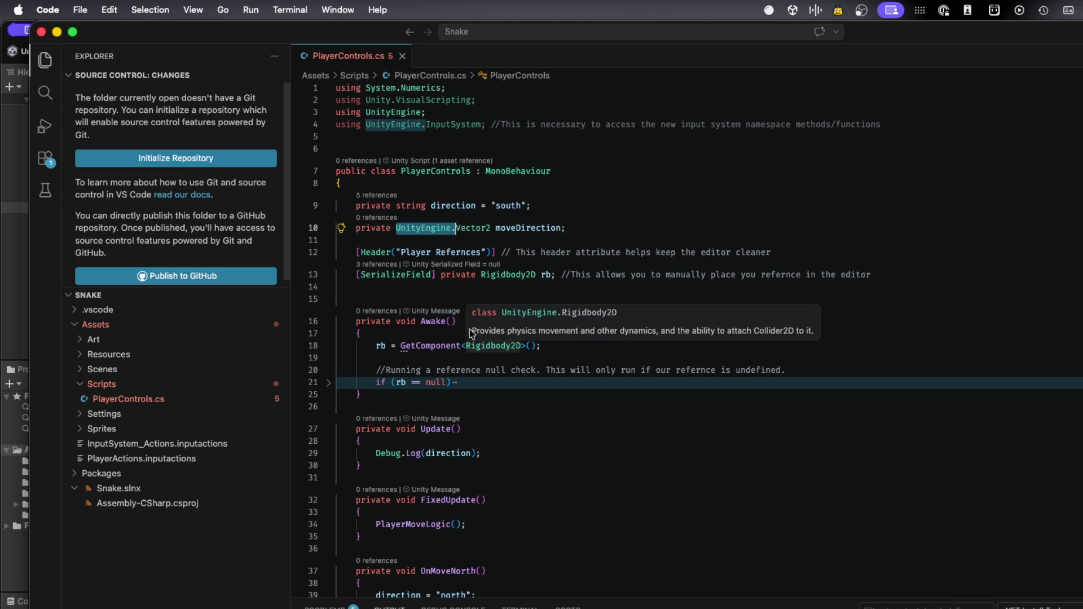
{"action": "mouse_move", "coordinate": [556, 234]}
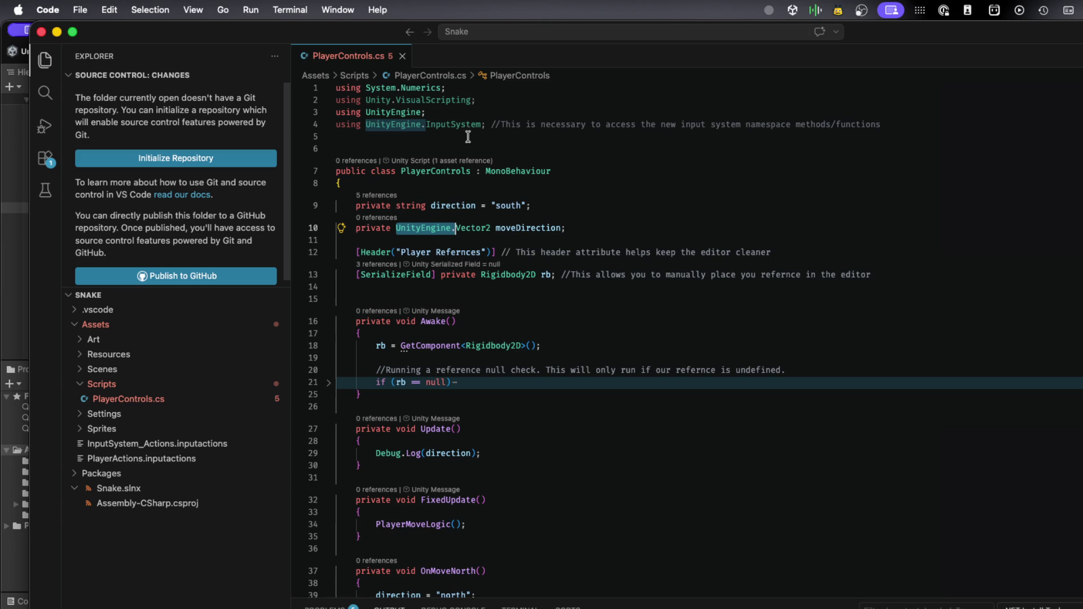
Delete the 'using System.Numerics;' line at the top of PlayerControls.cs
{"action": "left_click", "coordinate": [435, 88]}
{"action": "key", "text": "ctrl+a"}
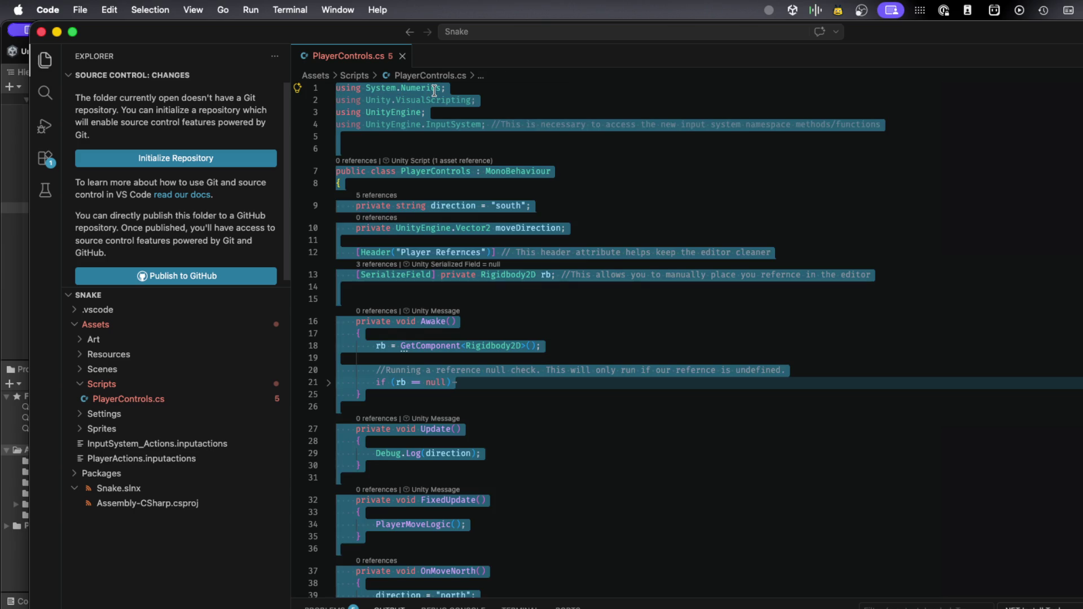
{"action": "double_click", "coordinate": [434, 88]}
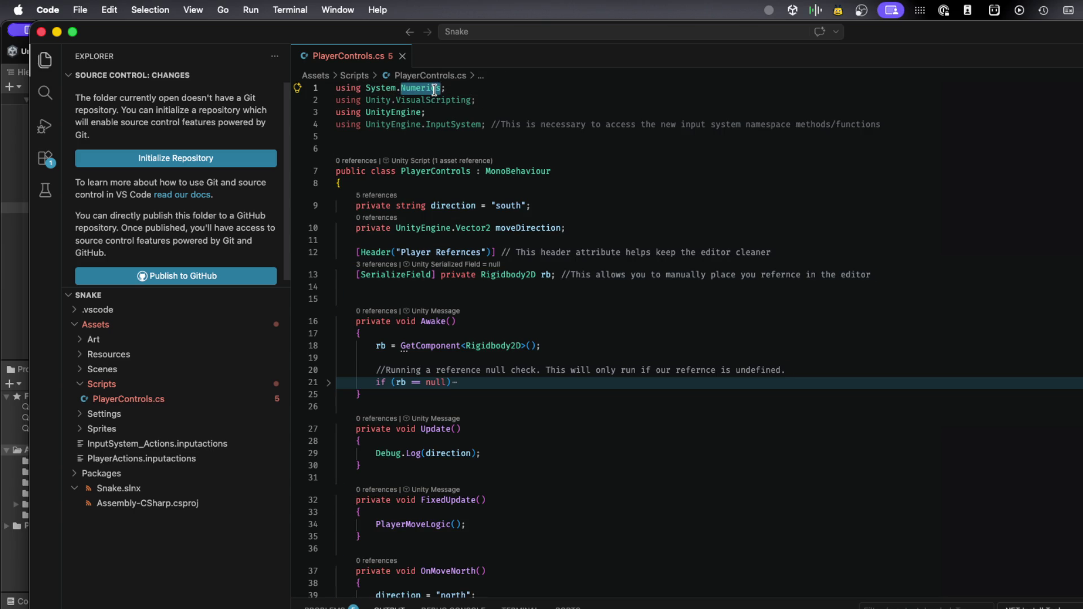
{"action": "triple_click", "coordinate": [435, 88]}
{"action": "key", "text": "BackSpace"}
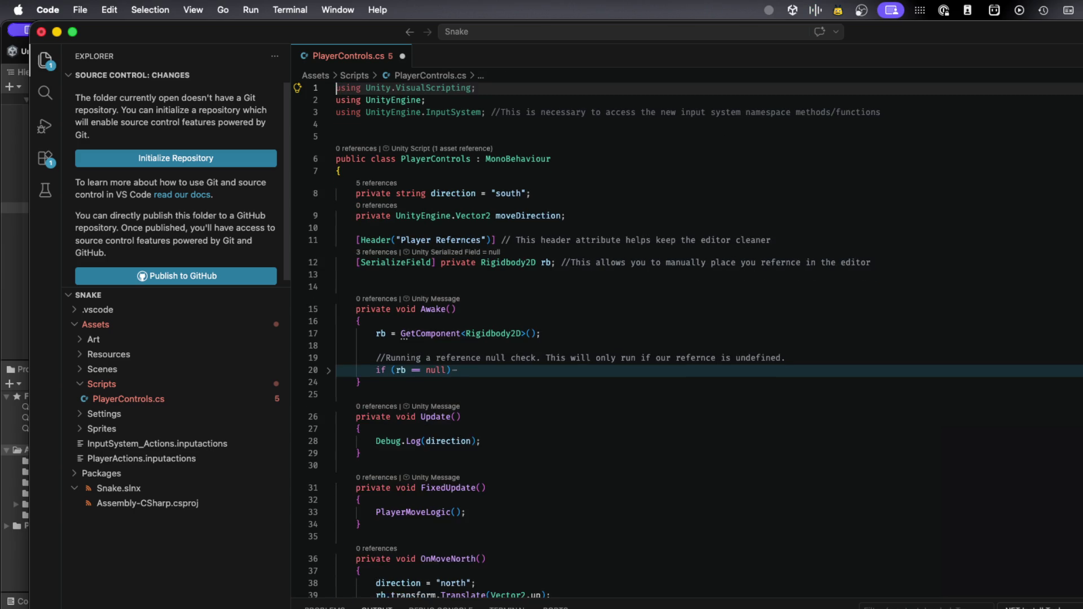
{"action": "left_click", "coordinate": [428, 221]}
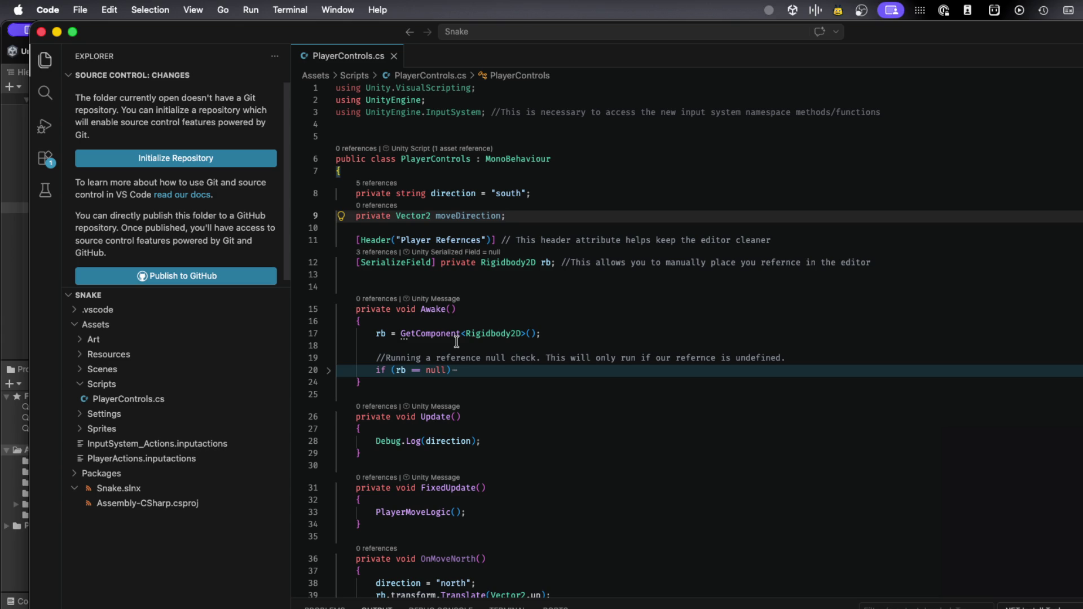
{"action": "scroll", "coordinate": [457, 341], "scroll_direction": "down", "scroll_amount": 5}
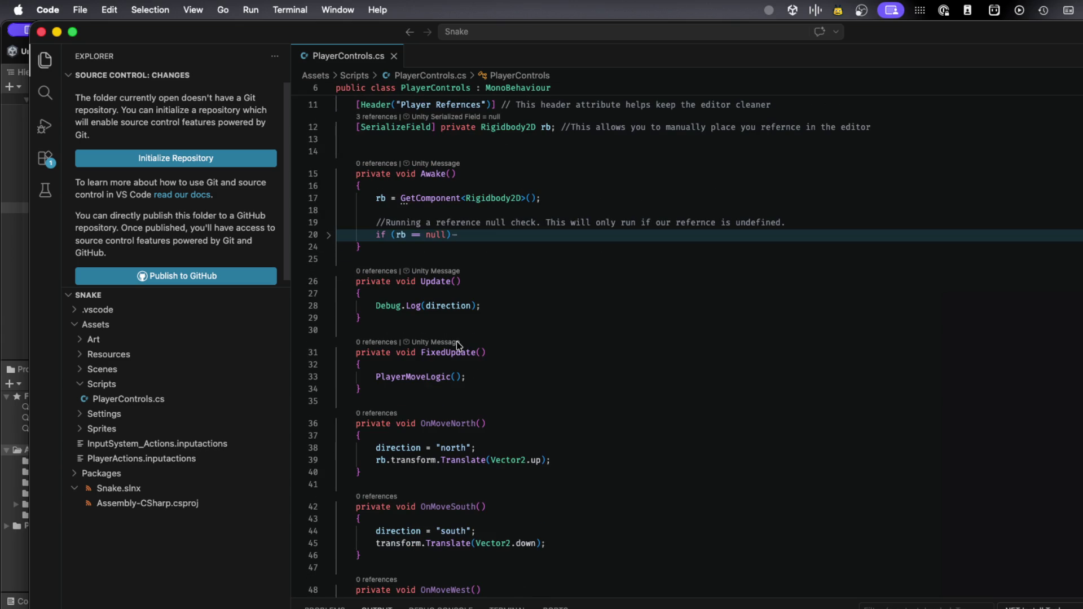
{"action": "scroll", "coordinate": [456, 341], "scroll_direction": "down", "scroll_amount": 1}
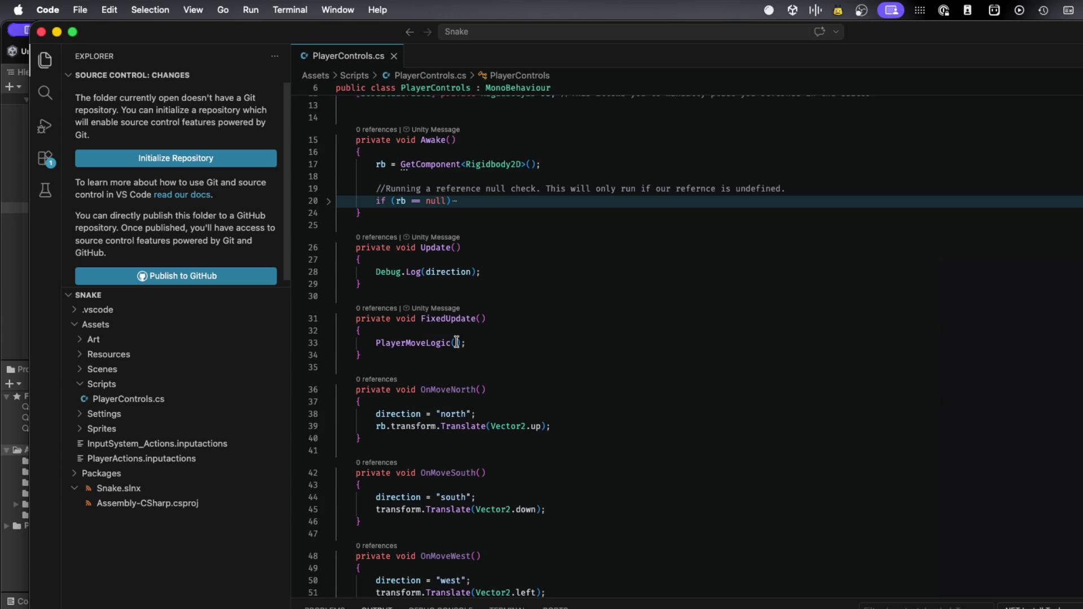
{"action": "scroll", "coordinate": [456, 343], "scroll_direction": "down", "scroll_amount": 1}
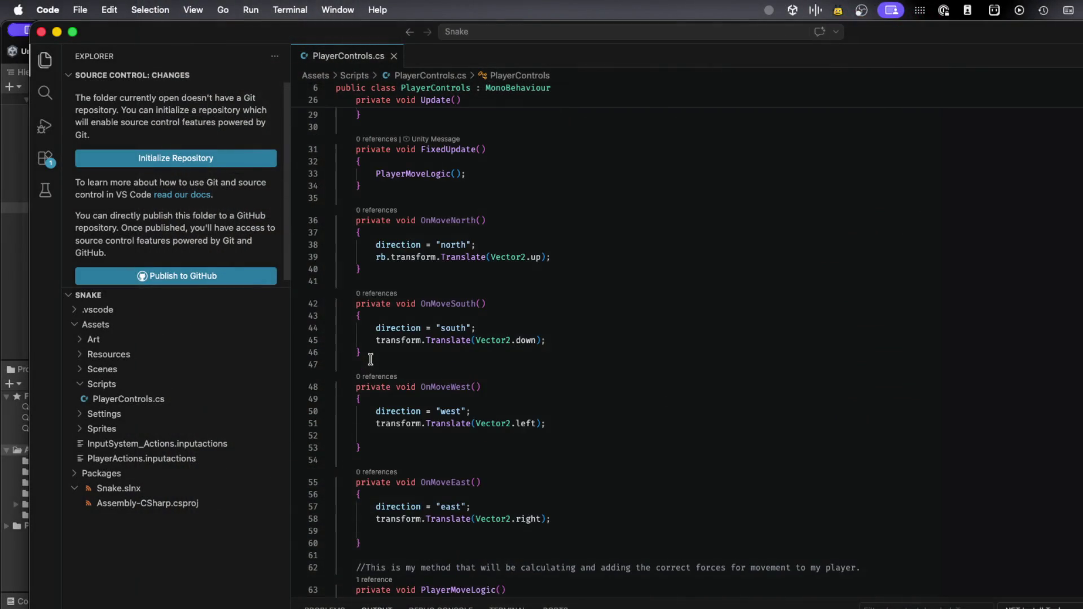
{"action": "scroll", "coordinate": [371, 360], "scroll_direction": "up", "scroll_amount": 1}
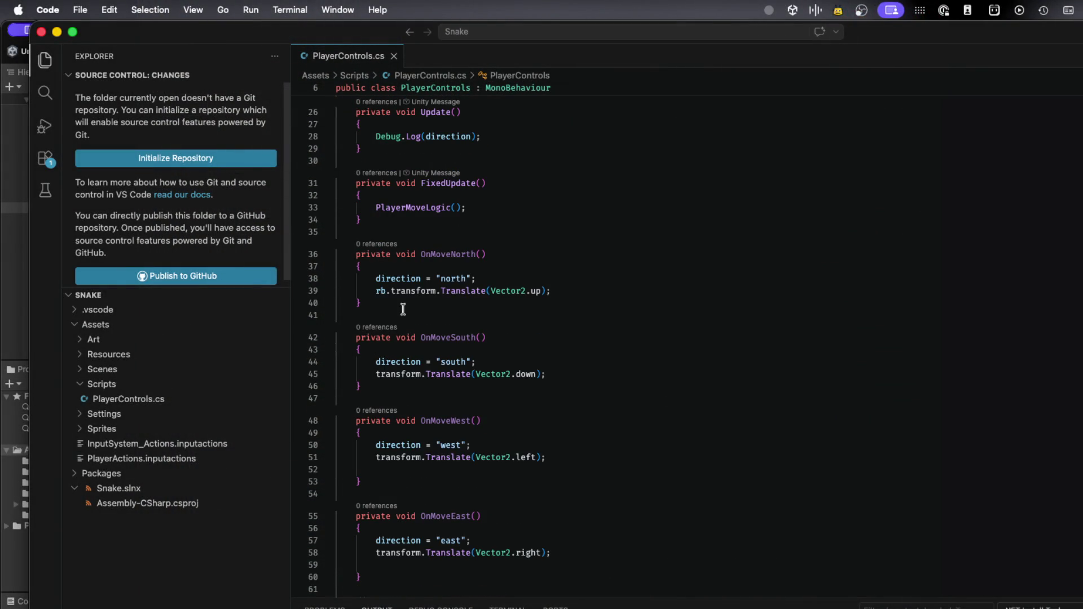
{"action": "left_click", "coordinate": [408, 269]}
Replace OnMoveNorth's body with 'moveDirection = Vector2.up;', deleting the direction and Translate lines
{"action": "key", "text": "Return"}
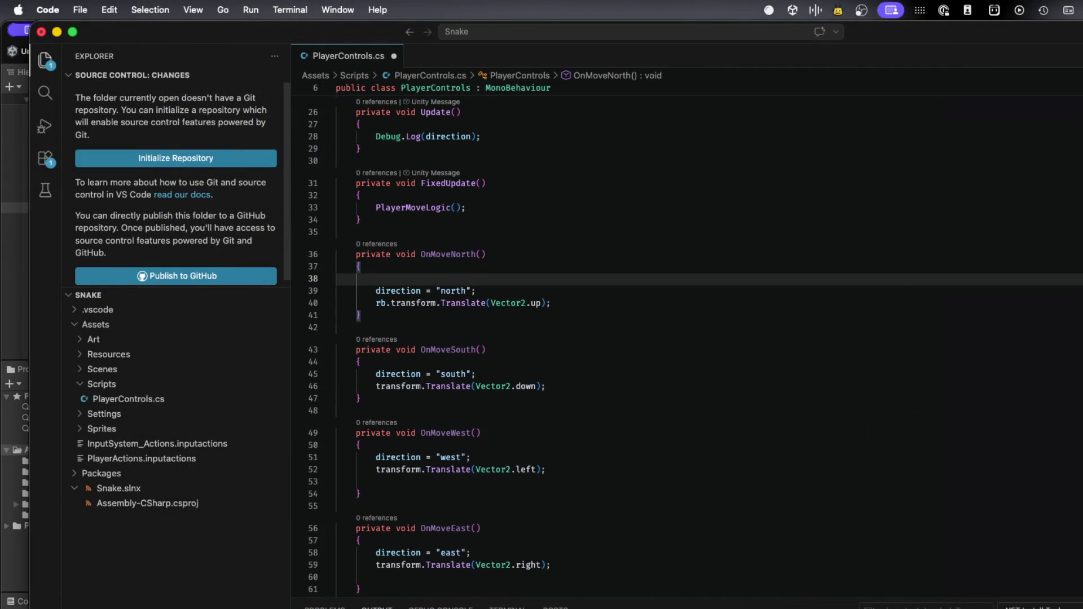
{"action": "type", "text": "moveDirection("}
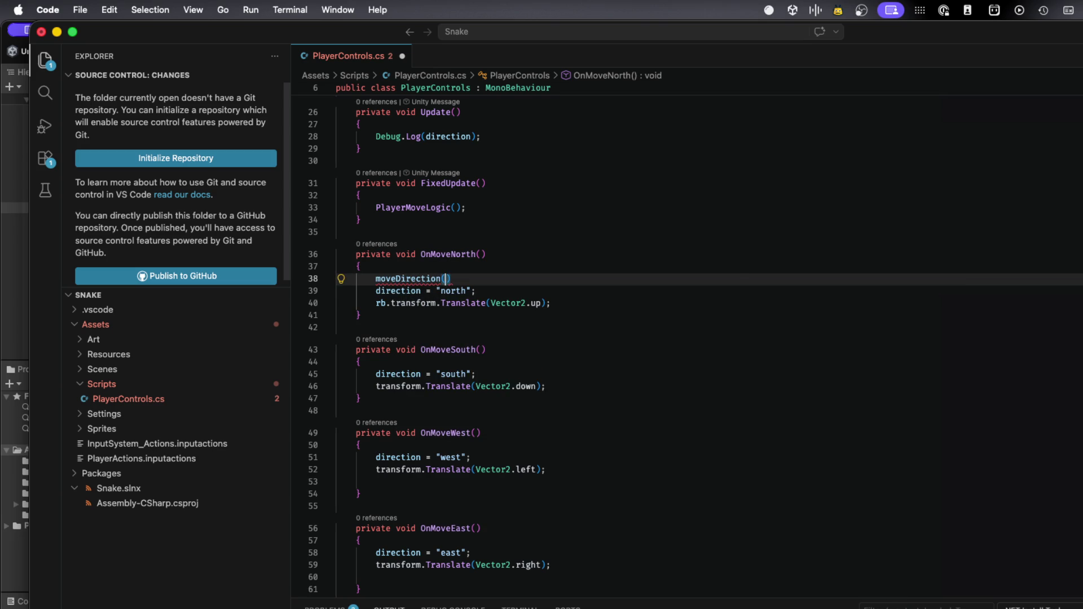
{"action": "type", "text": "0,1)"}
{"action": "type", "text": ";"}
{"action": "left_click", "coordinate": [442, 278]}
{"action": "type", "text": "= "}
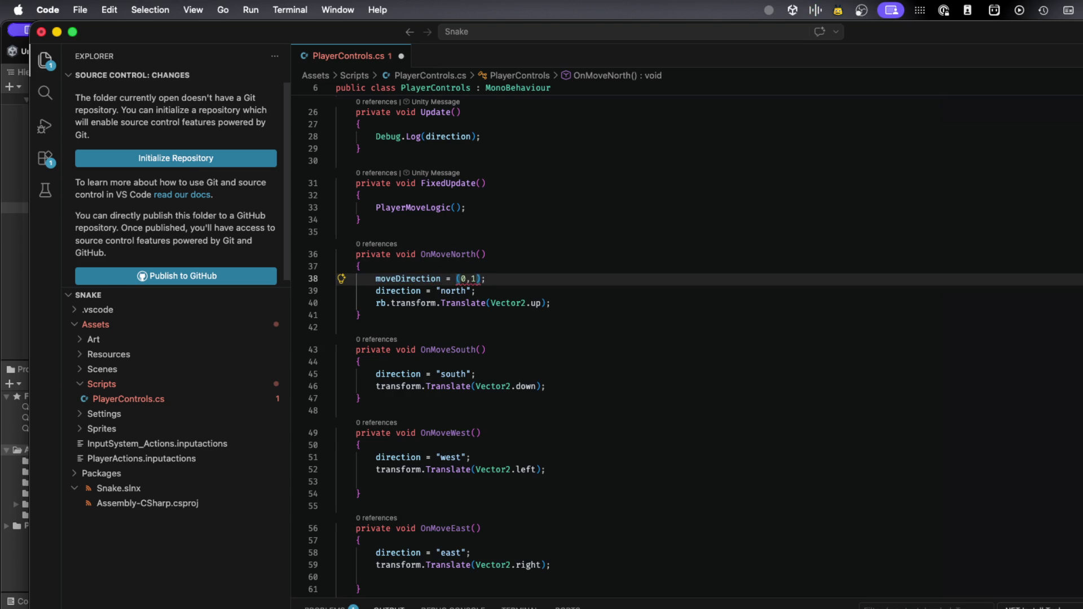
{"action": "type", "text": "Vector"}
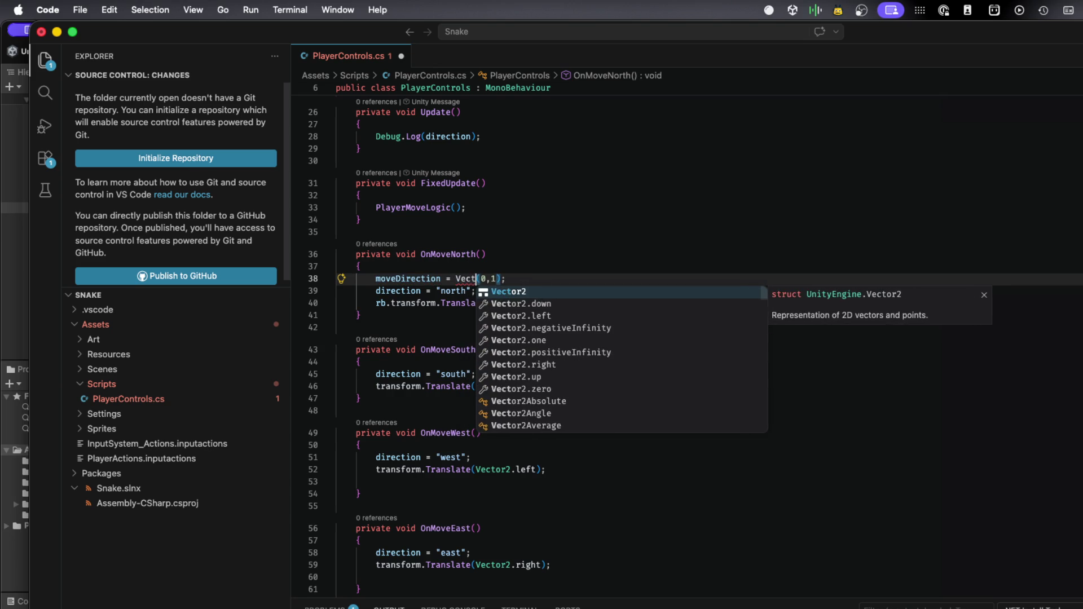
{"action": "type", "text": "2."}
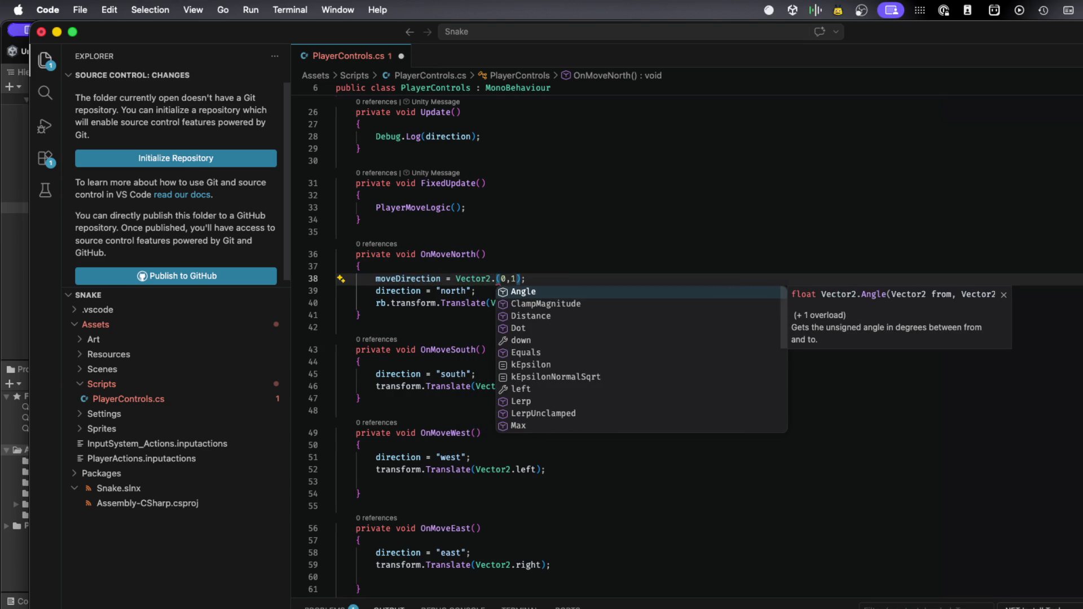
{"action": "type", "text": "up"}
{"action": "key", "text": "Escape"}
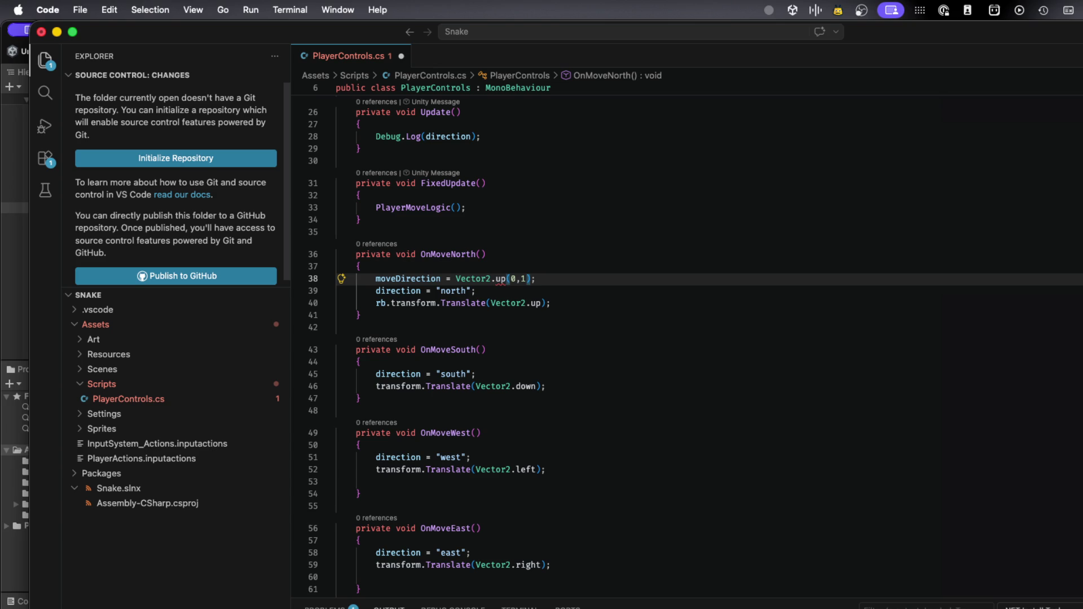
{"action": "left_click", "coordinate": [526, 278]}
{"action": "key", "text": "BackSpace"}
{"action": "key", "text": "BackSpace"}
{"action": "key", "text": "BackSpace"}
{"action": "key", "text": "BackSpace"}
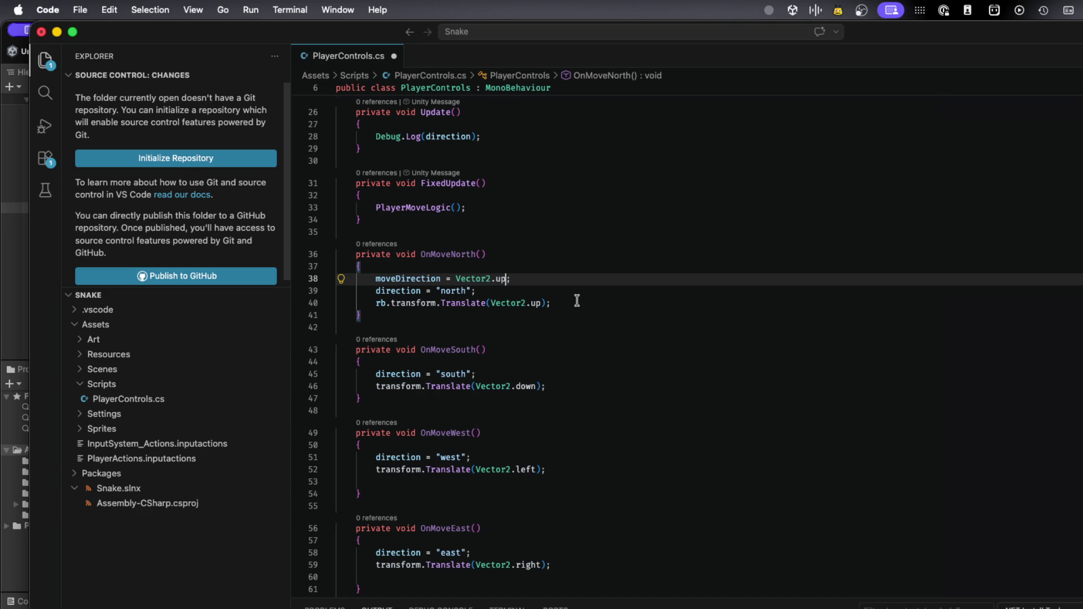
{"action": "mouse_move", "coordinate": [452, 294]}
{"action": "left_click_drag", "start_coordinate": [565, 303], "coordinate": [340, 290]}
{"action": "key", "text": "BackSpace"}
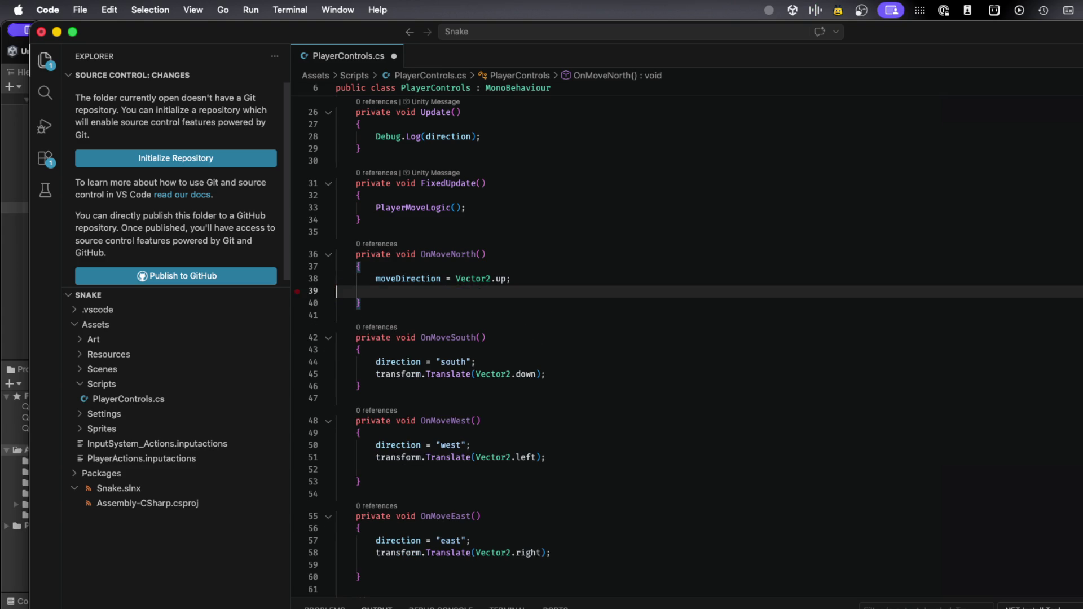
Copy the Vector2.up line into OnMoveSouth and change it to 'moveDirection = Vector2.down;'
{"action": "triple_click", "coordinate": [451, 280]}
{"action": "double_click", "coordinate": [525, 374]}
{"action": "left_click", "coordinate": [523, 362]}
{"action": "key", "text": "Return"}
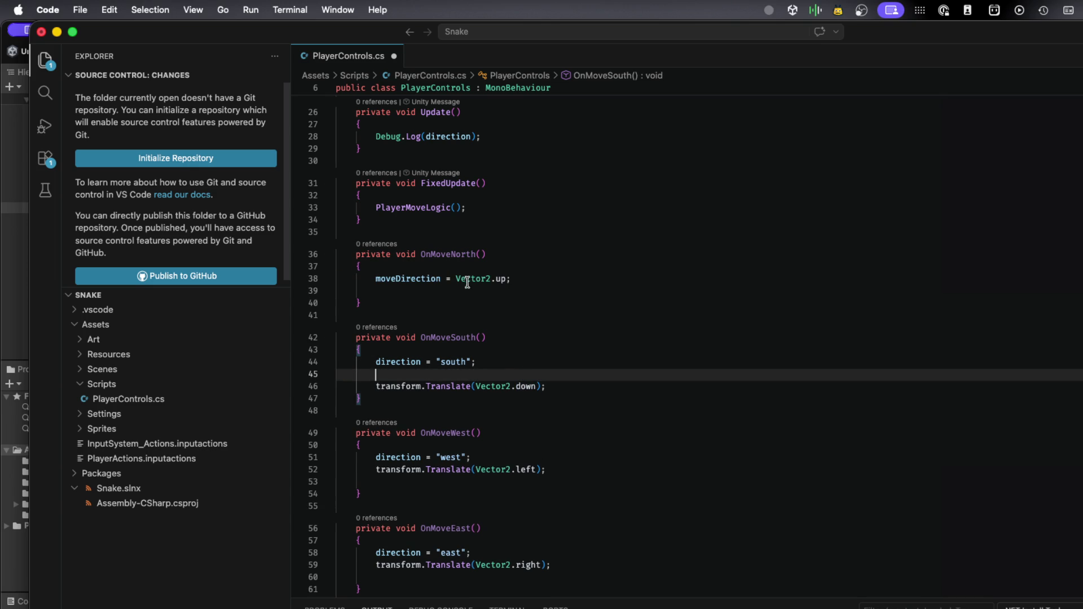
{"action": "double_click", "coordinate": [467, 279]}
{"action": "triple_click", "coordinate": [467, 279]}
{"action": "key", "text": "super+c"}
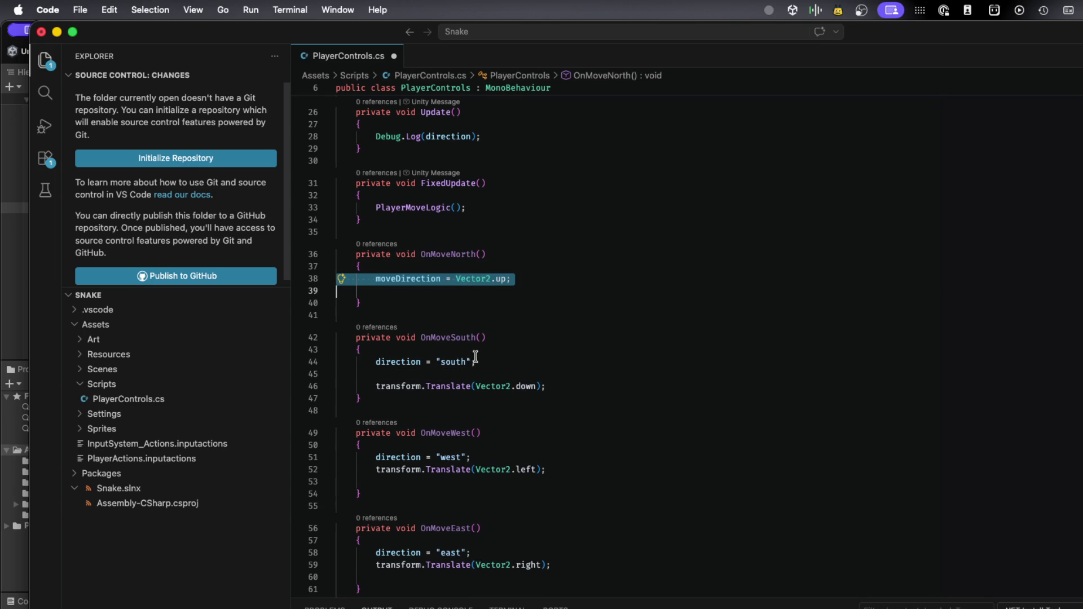
{"action": "left_click", "coordinate": [472, 374]}
{"action": "key", "text": "super+v"}
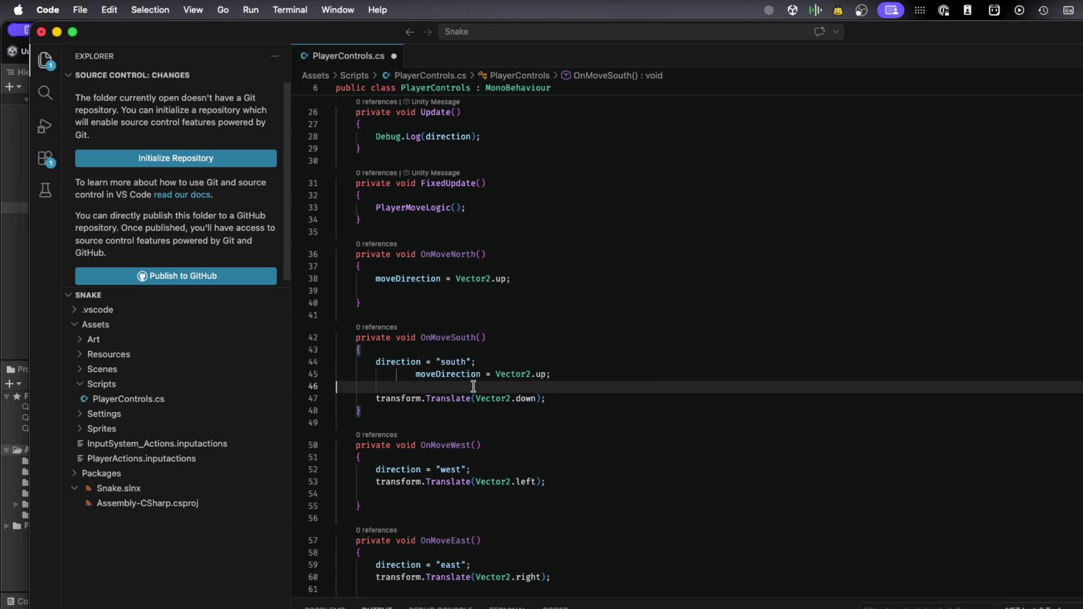
{"action": "left_click", "coordinate": [540, 374]}
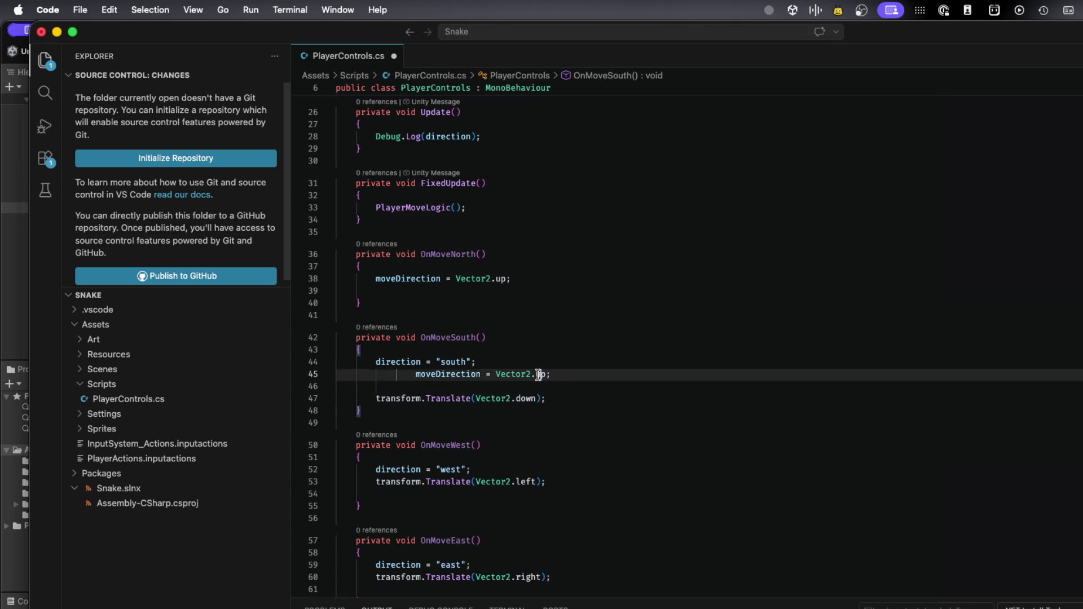
{"action": "key", "text": "BackSpace"}
{"action": "key", "text": "BackSpace"}
{"action": "type", "text": "down"}
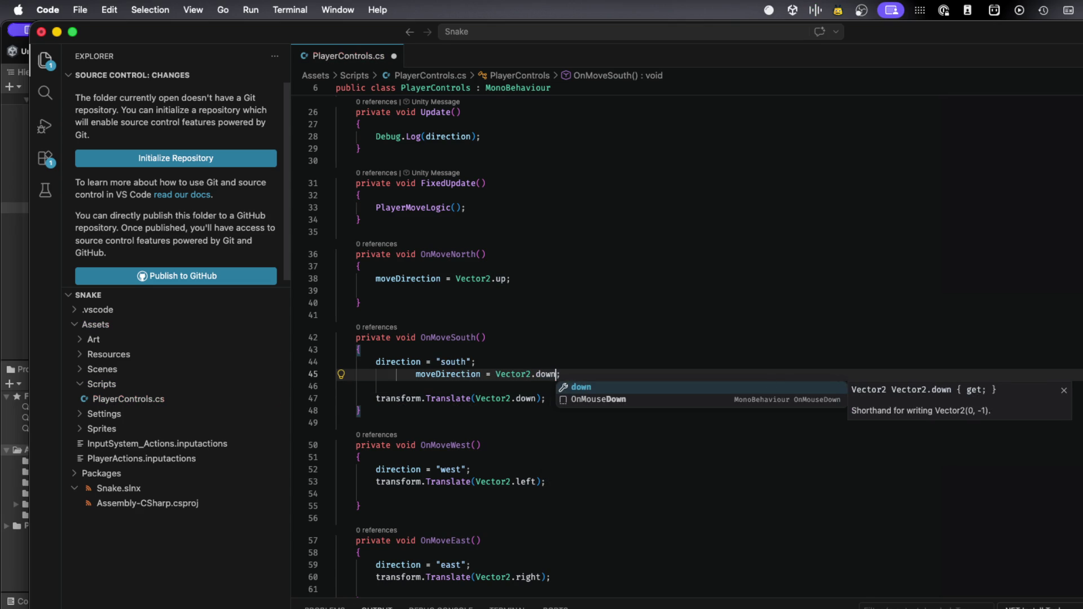
Delete OnMoveSouth's Translate line and its direction = "south" line
{"action": "triple_click", "coordinate": [514, 398]}
{"action": "key", "text": "BackSpace"}
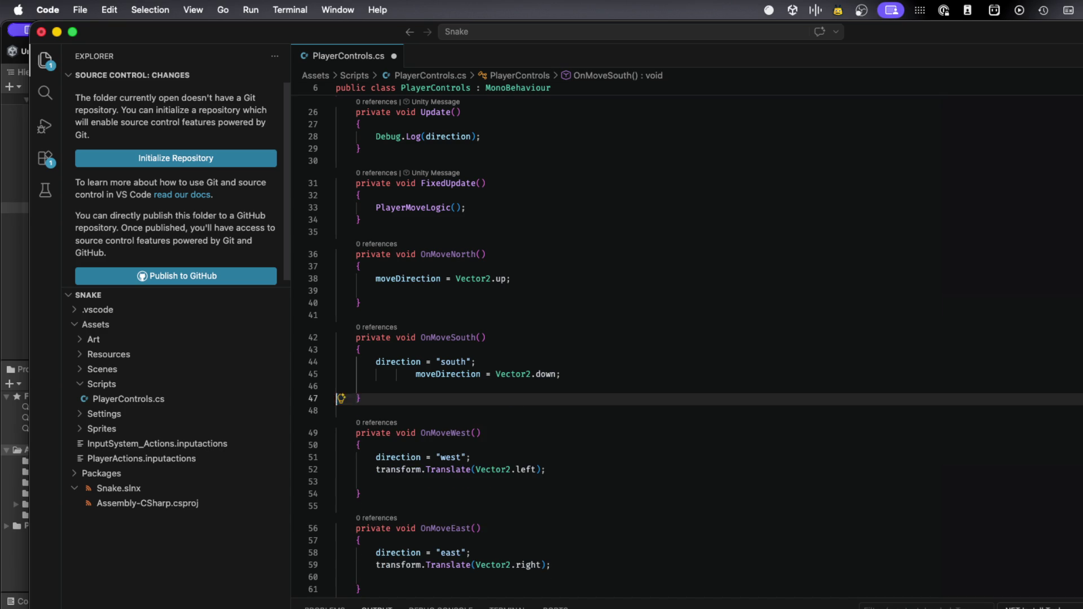
{"action": "triple_click", "coordinate": [455, 362]}
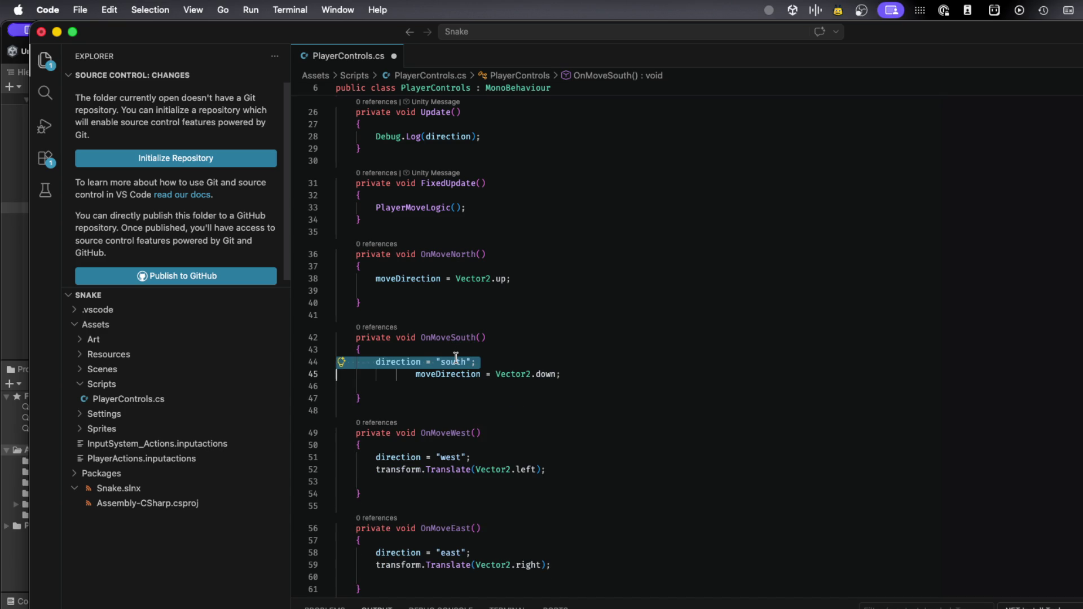
{"action": "key", "text": "BackSpace"}
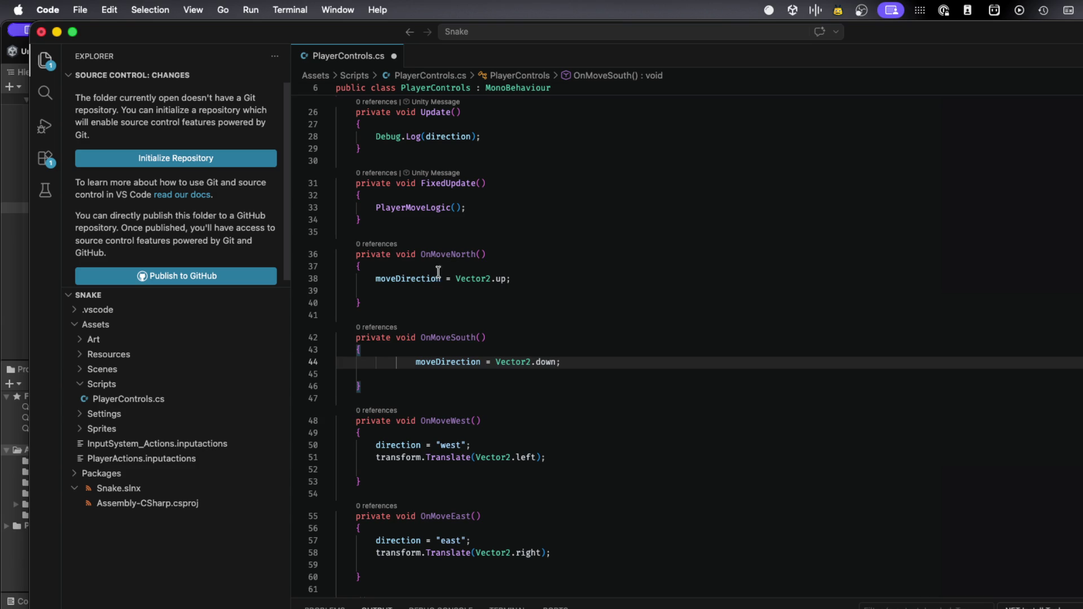
Remove the blank line in OnMoveNorth, fix OnMoveSouth's indentation, and save PlayerControls.cs
{"action": "left_click", "coordinate": [384, 290]}
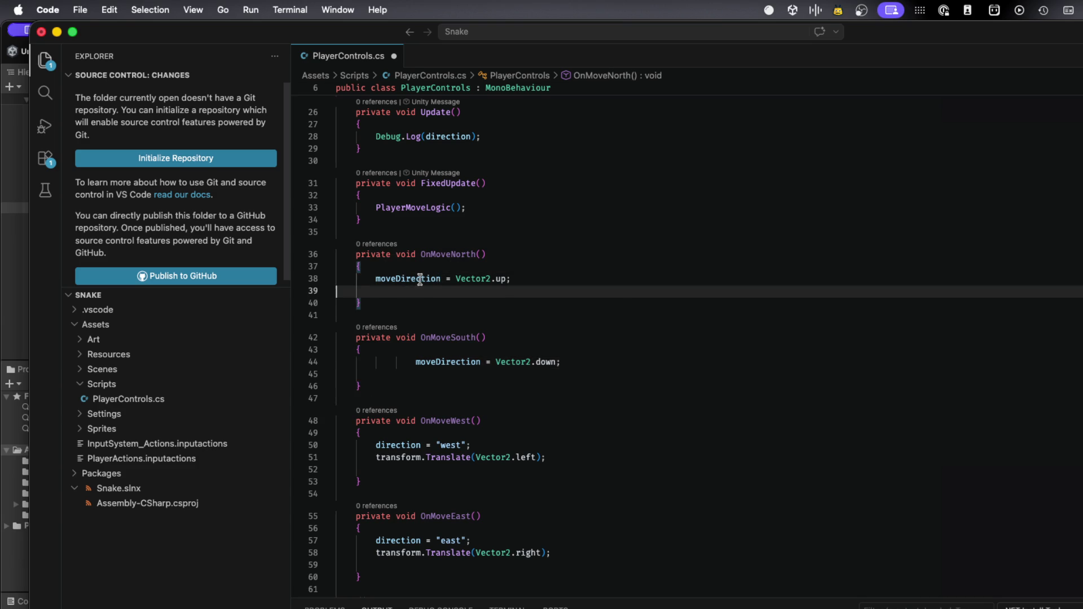
{"action": "key", "text": "BackSpace"}
{"action": "left_click", "coordinate": [410, 350]}
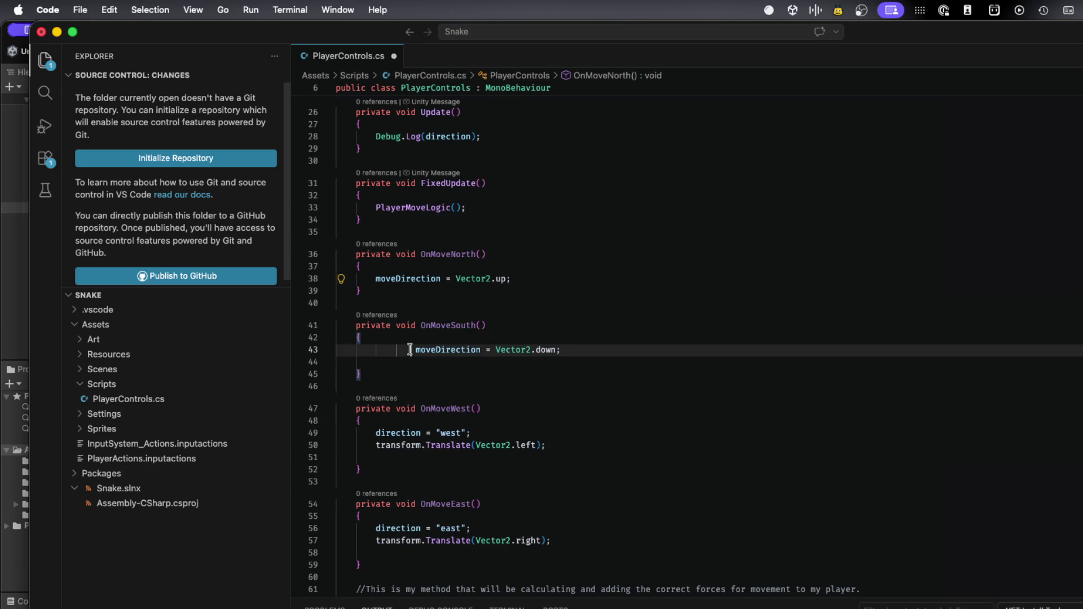
{"action": "key", "text": "Home"}
{"action": "key", "text": "BackSpace"}
{"action": "key", "text": "BackSpace"}
{"action": "key", "text": "BackSpace"}
{"action": "key", "text": "Tab"}
{"action": "key", "text": "cmd+s"}
{"action": "scroll", "coordinate": [432, 395], "scroll_direction": "down", "scroll_amount": 2}
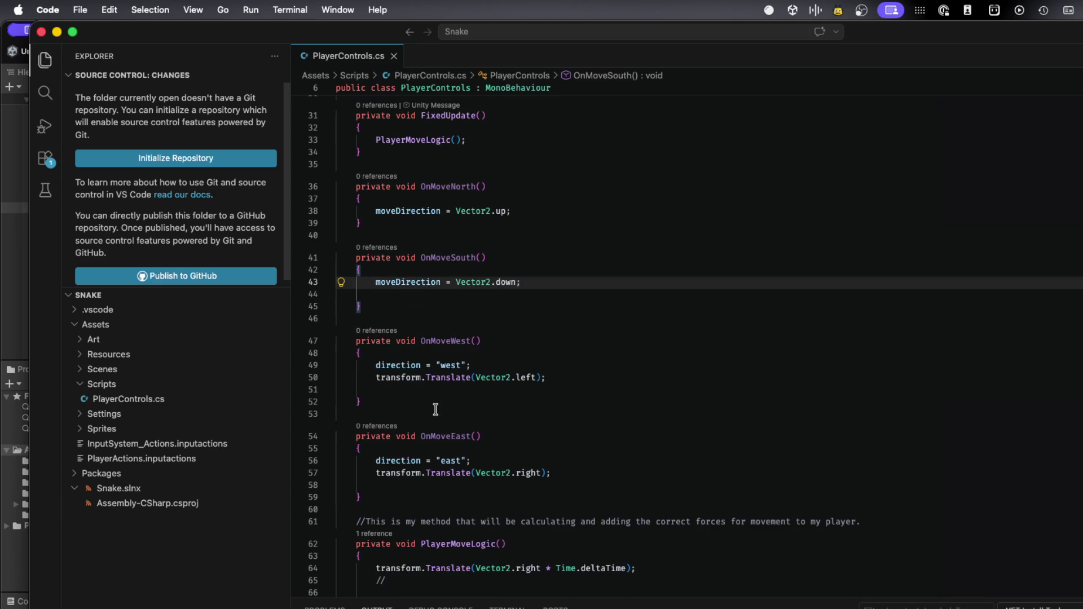
Replace OnMoveWest's body with 'moveDirection = Vector2.left;' and remove stray empty lines
{"action": "left_click", "coordinate": [419, 294]}
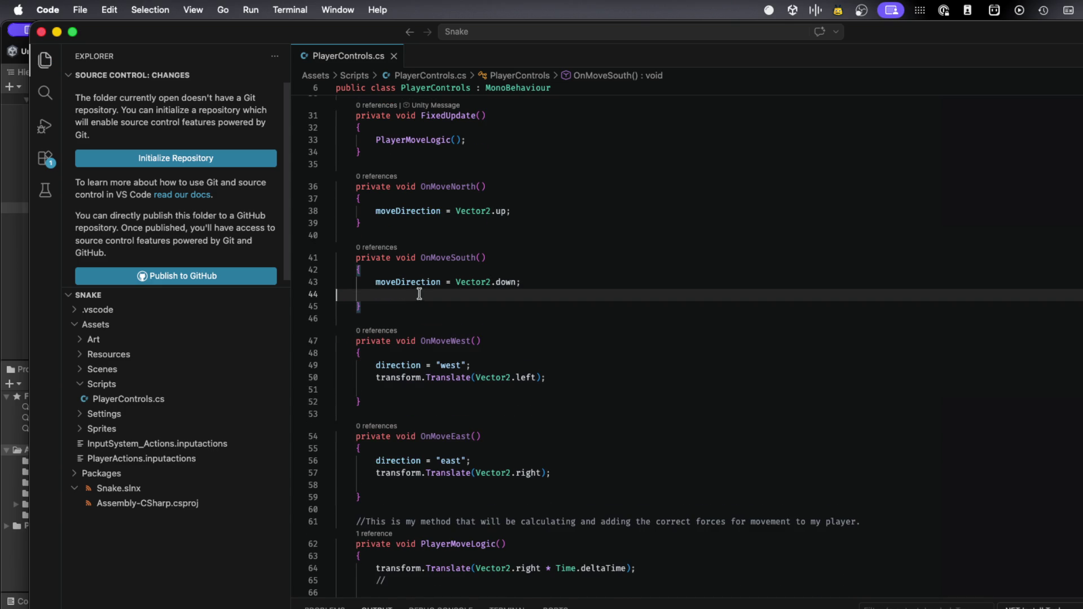
{"action": "key", "text": "BackSpace"}
{"action": "triple_click", "coordinate": [443, 282]}
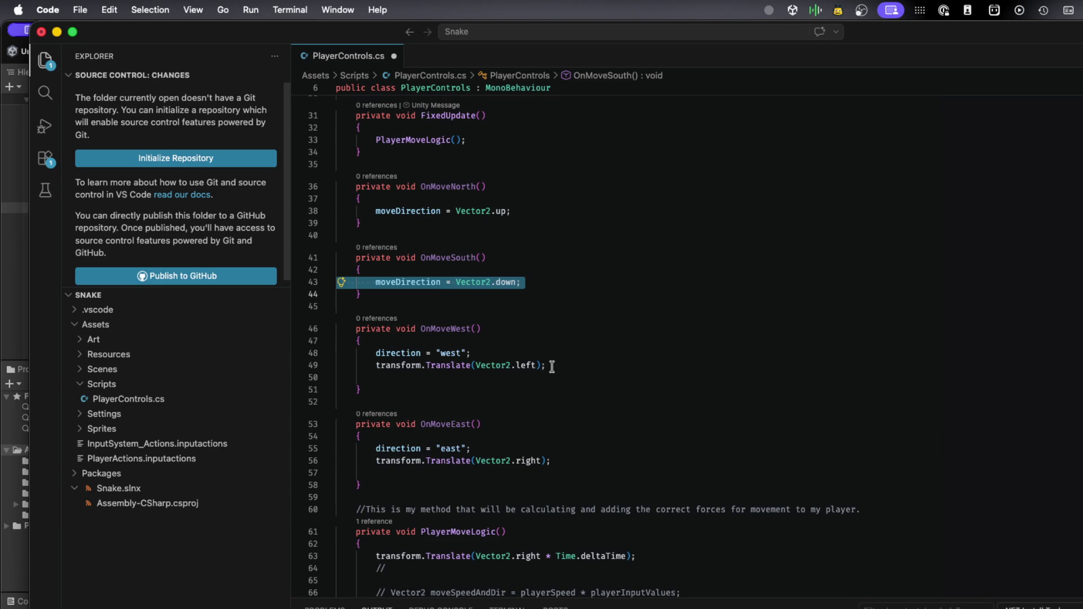
{"action": "mouse_move", "coordinate": [551, 365]}
{"action": "left_mouse_down"}
{"action": "mouse_move", "coordinate": [300, 368]}
{"action": "mouse_move", "coordinate": [297, 358]}
{"action": "left_mouse_up"}
{"action": "key", "text": "super+v"}
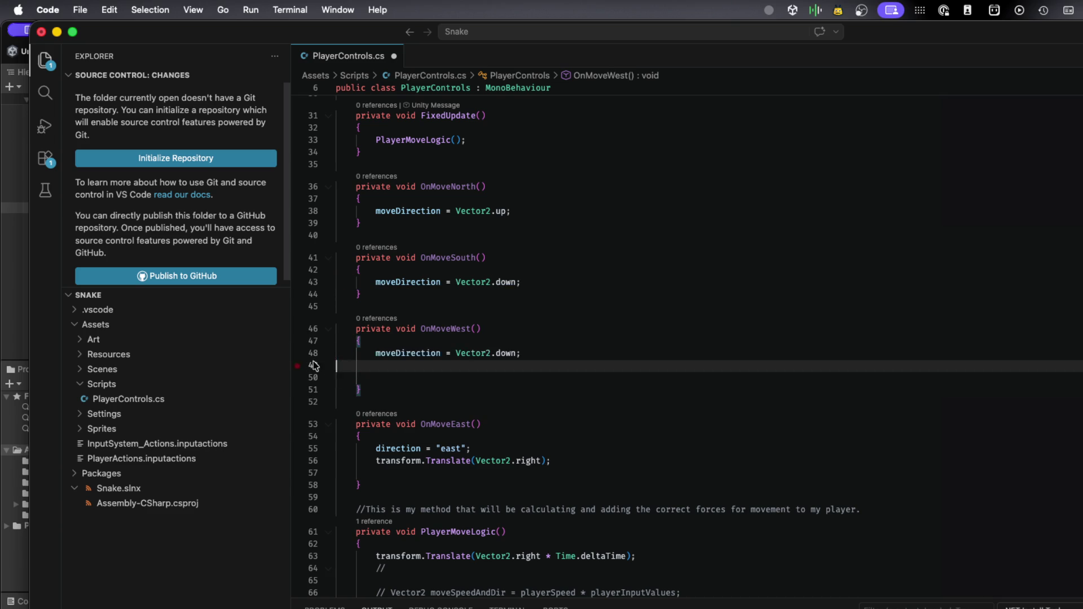
{"action": "left_click", "coordinate": [507, 350]}
{"action": "key", "text": "ctrl+shift+super+Right"}
{"action": "key", "text": "ctrl+shift+super+Right"}
{"action": "key", "text": "ctrl+shift+super+Right"}
{"action": "double_click", "coordinate": [508, 349]}
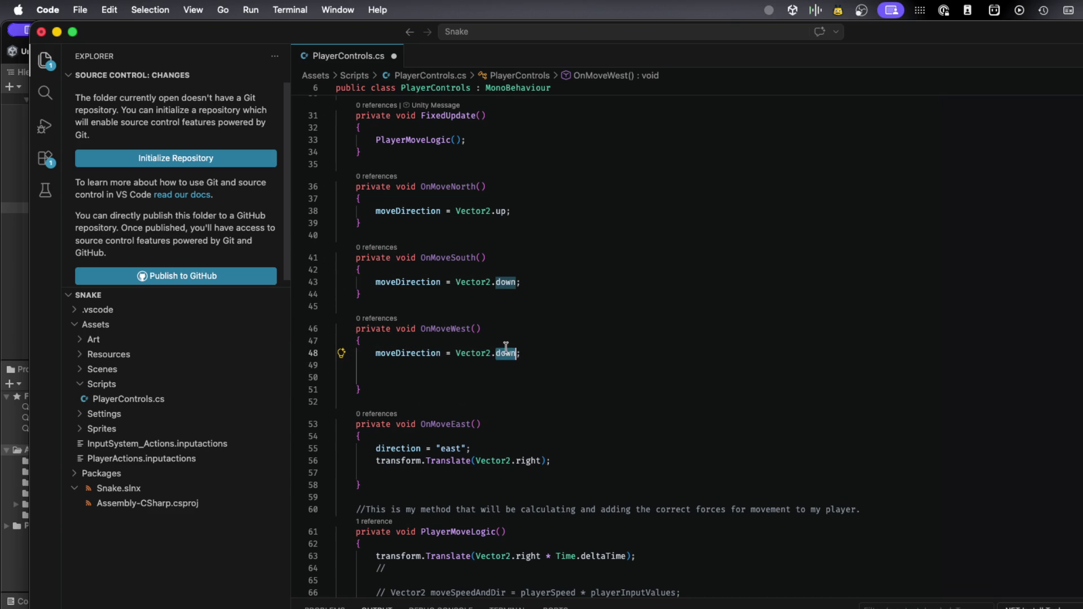
{"action": "type", "text": "left"}
{"action": "left_click", "coordinate": [430, 383]}
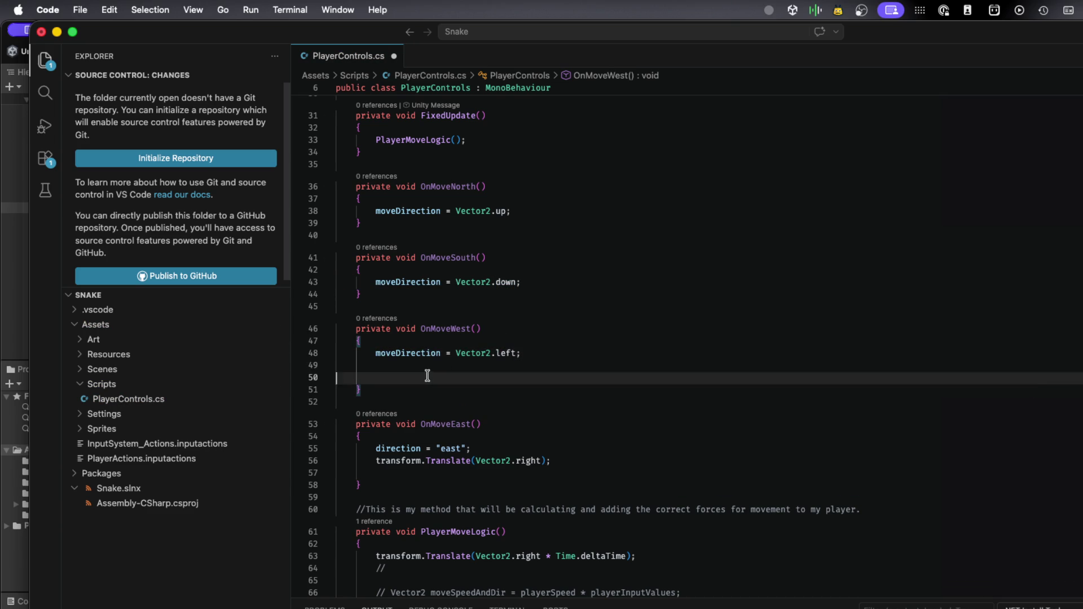
{"action": "key", "text": "BackSpace"}
{"action": "key", "text": "BackSpace"}
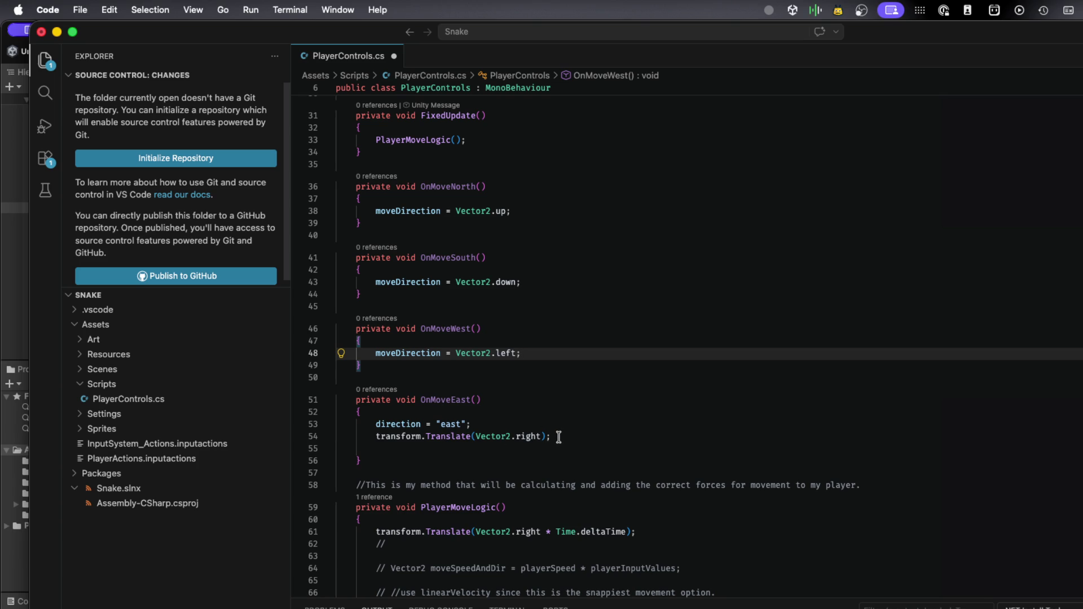
Replace OnMoveEast's body with 'moveDirection = Vector2.right;' and save the script
{"action": "left_click_drag", "start_coordinate": [526, 353], "coordinate": [299, 357]}
{"action": "left_click_drag", "start_coordinate": [553, 437], "coordinate": [281, 424]}
{"action": "key", "text": "cmd+v"}
{"action": "double_click", "coordinate": [508, 424]}
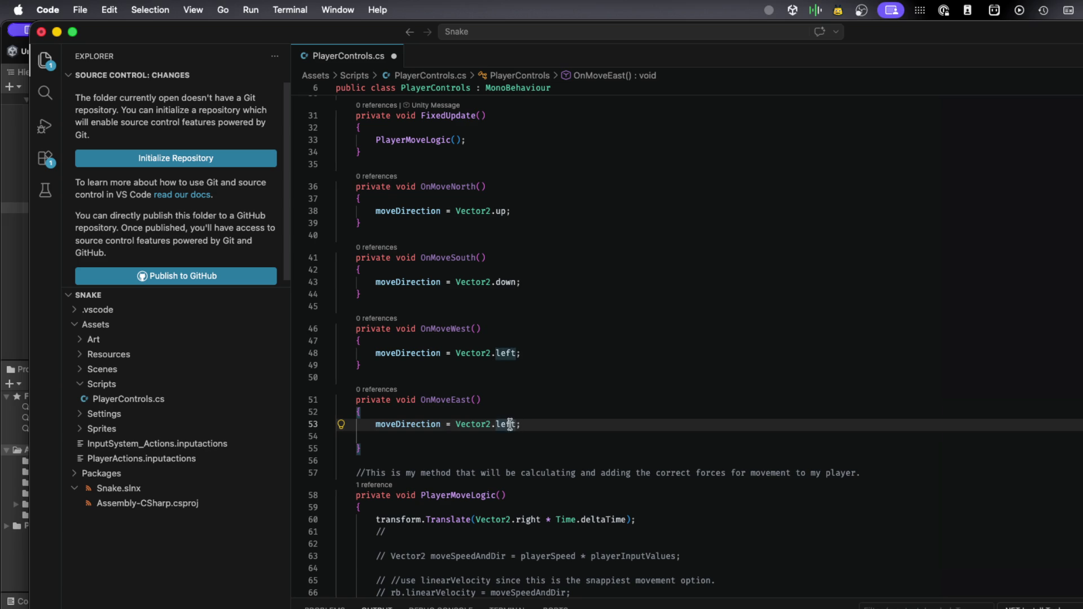
{"action": "type", "text": "right"}
{"action": "left_click", "coordinate": [433, 400]}
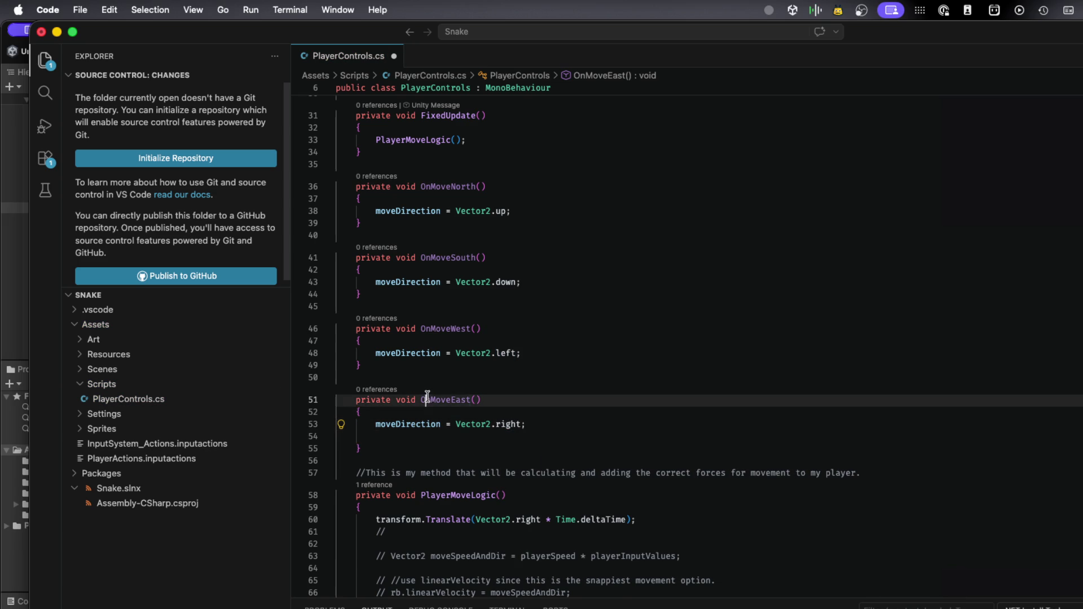
{"action": "key", "text": "cmd+s"}
{"action": "scroll", "coordinate": [426, 440], "scroll_direction": "down", "scroll_amount": 3}
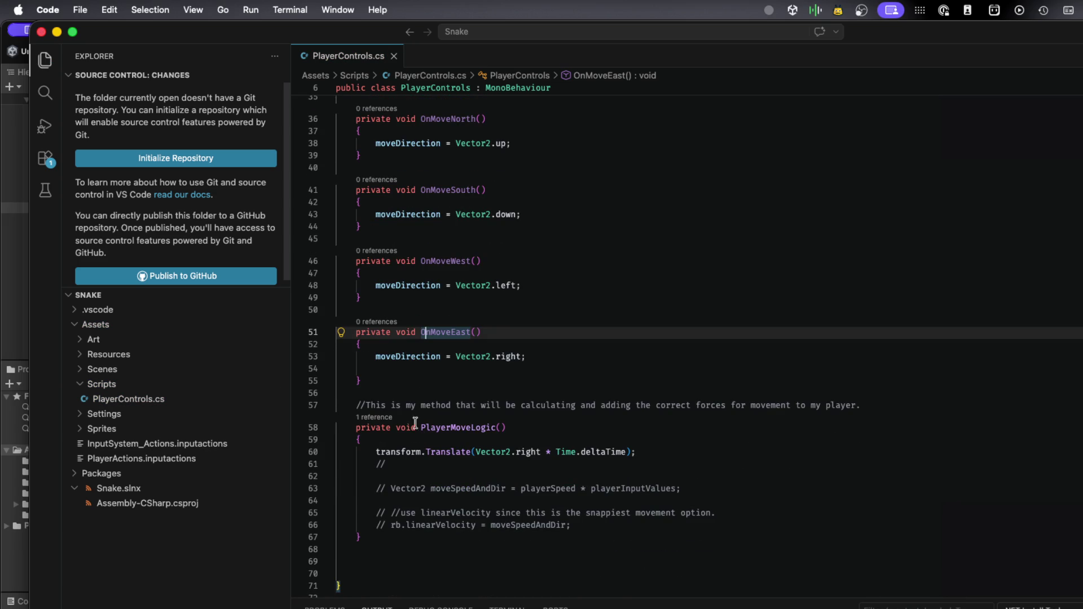
Swap Vector2.right in the Translate call for moveDirection, fix the 'movieDirection' typo, and save
{"action": "left_click", "coordinate": [535, 453]}
{"action": "left_click_drag", "start_coordinate": [535, 453], "coordinate": [476, 456]}
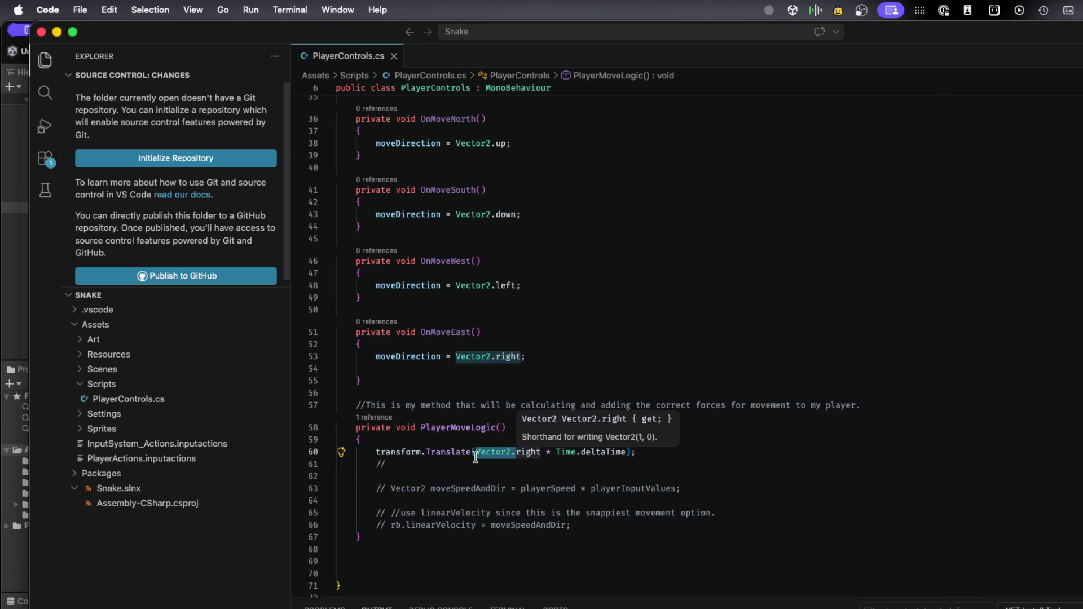
{"action": "type", "text": "movi"}
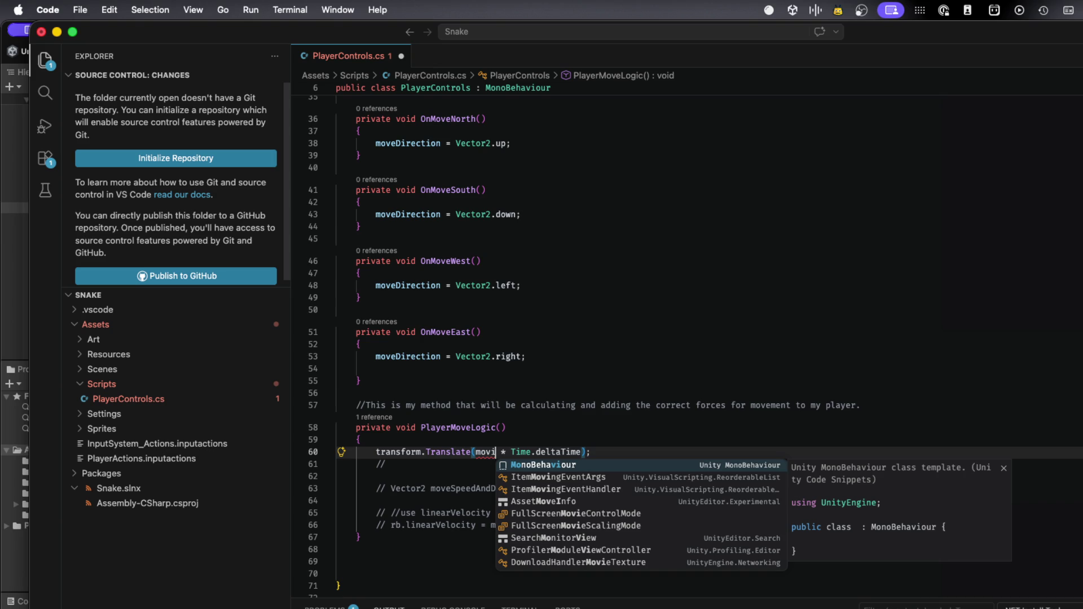
{"action": "type", "text": "eDire"}
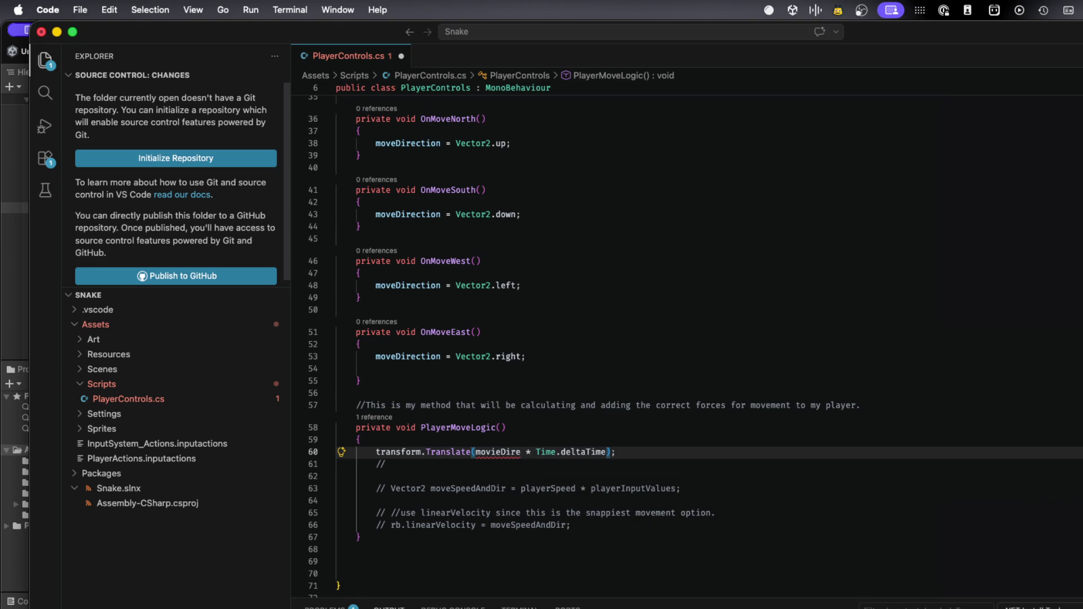
{"action": "type", "text": "ction"}
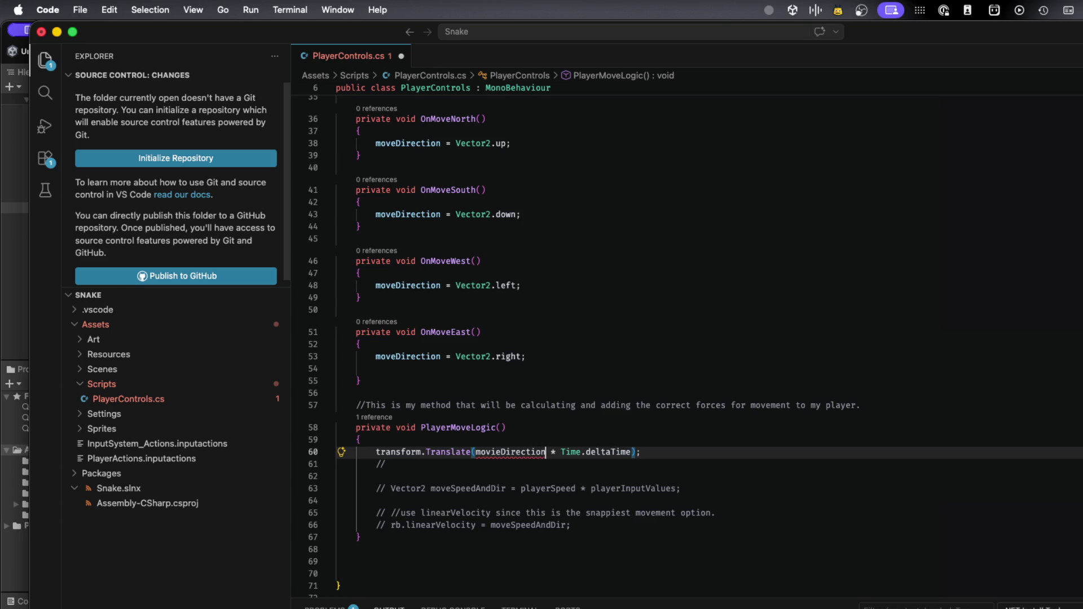
{"action": "left_click", "coordinate": [496, 452]}
{"action": "key", "text": "BackSpace"}
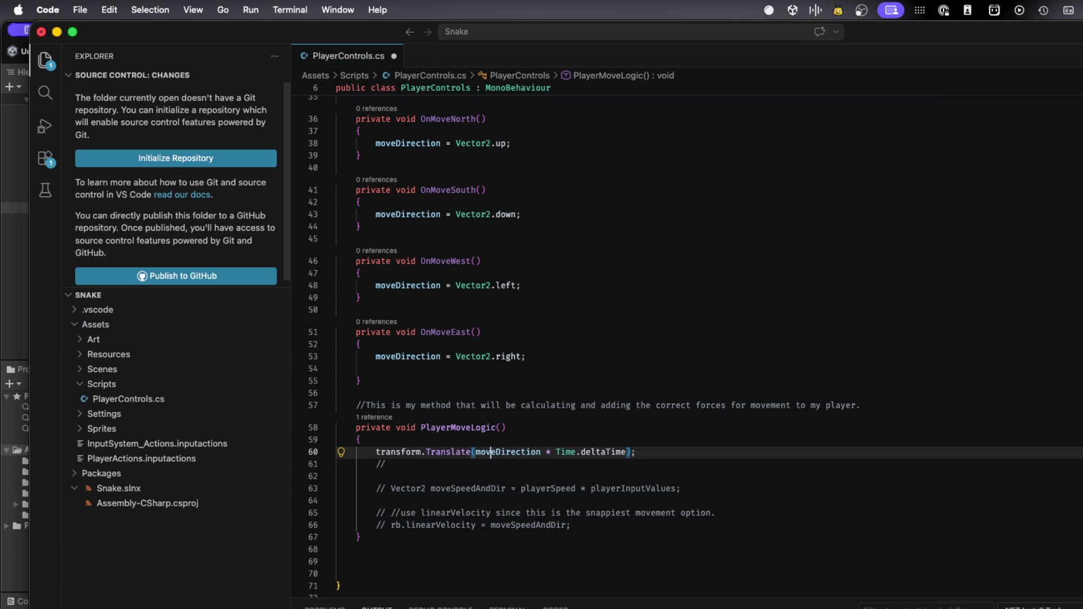
{"action": "key", "text": "super+s"}
{"action": "scroll", "coordinate": [581, 299], "scroll_direction": "up", "scroll_amount": 10}
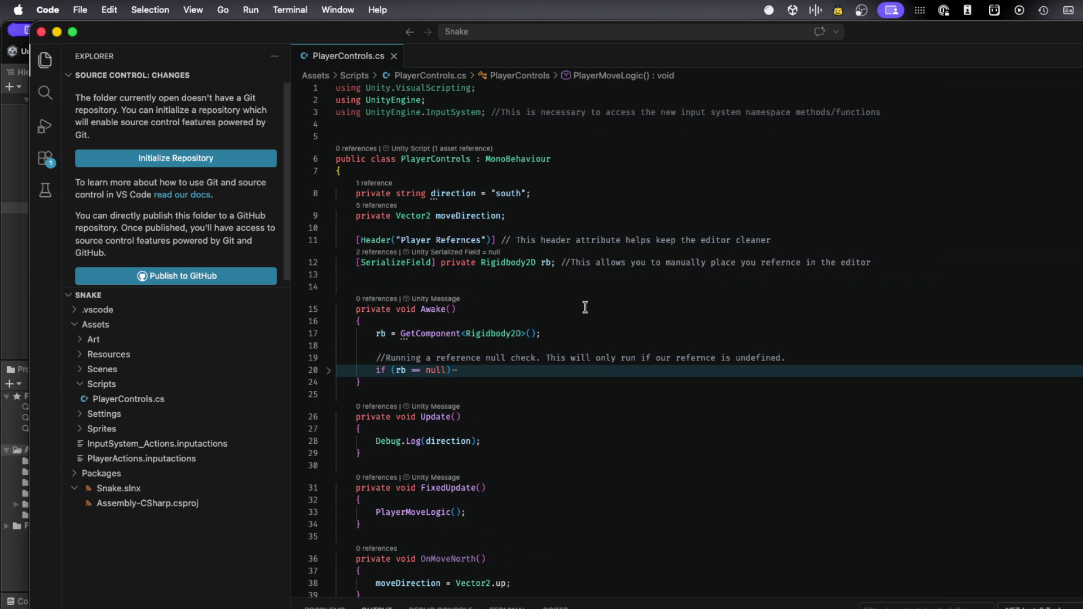
Delete the direction string field and replace moveDirection's semicolon with an '=' initializer
{"action": "double_click", "coordinate": [496, 194]}
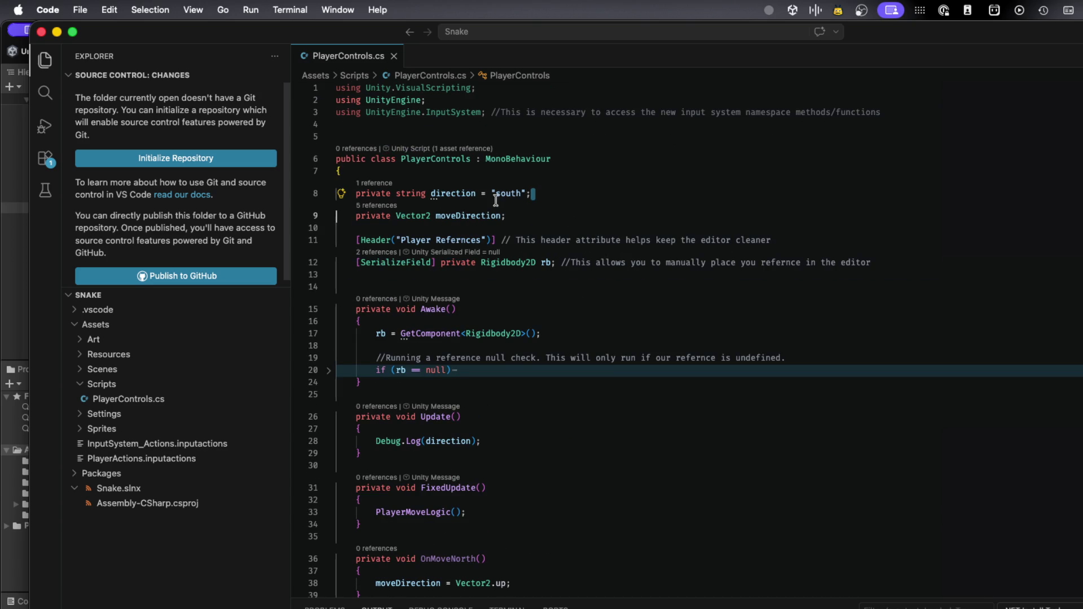
{"action": "triple_click", "coordinate": [497, 195]}
{"action": "key", "text": "BackSpace"}
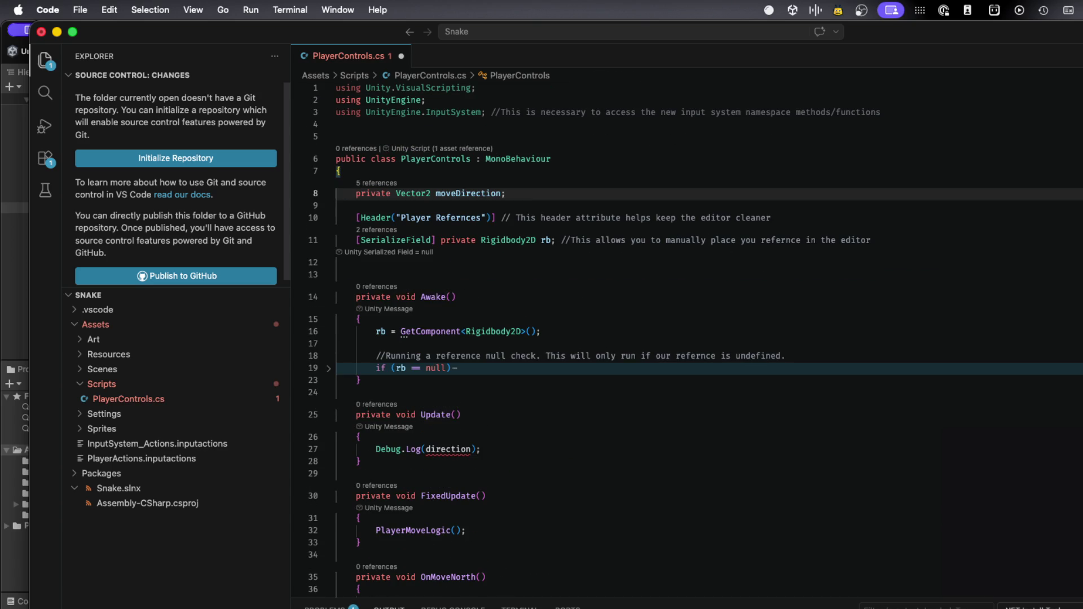
{"action": "left_click", "coordinate": [527, 193]}
{"action": "key", "text": "BackSpace"}
{"action": "type", "text": "="}
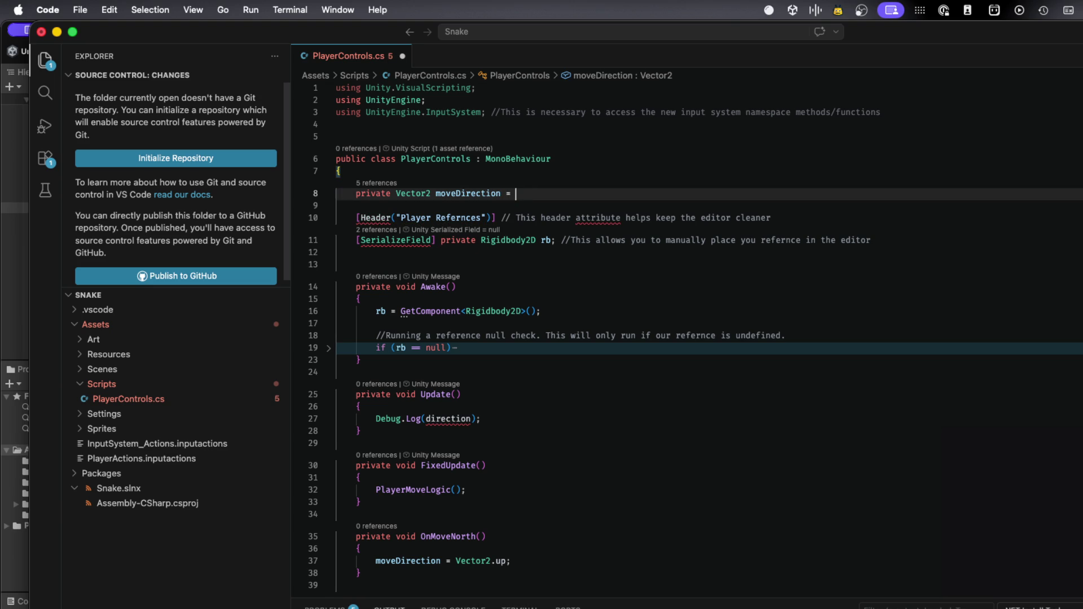
Remove the Debug.Log(direction) line from Update
{"action": "double_click", "coordinate": [431, 419]}
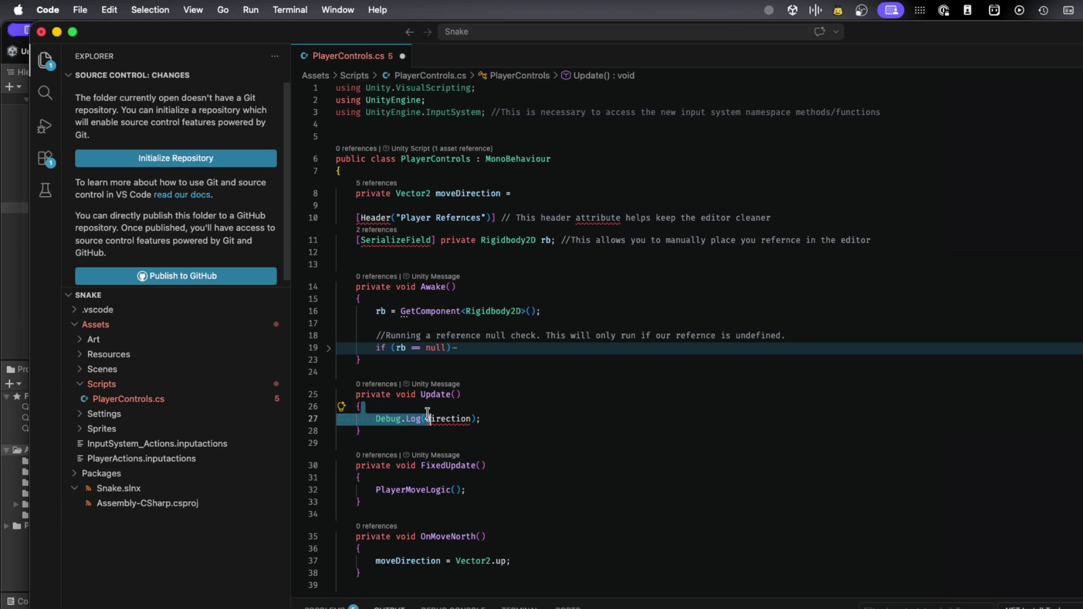
{"action": "triple_click", "coordinate": [433, 418]}
{"action": "key", "text": "BackSpace"}
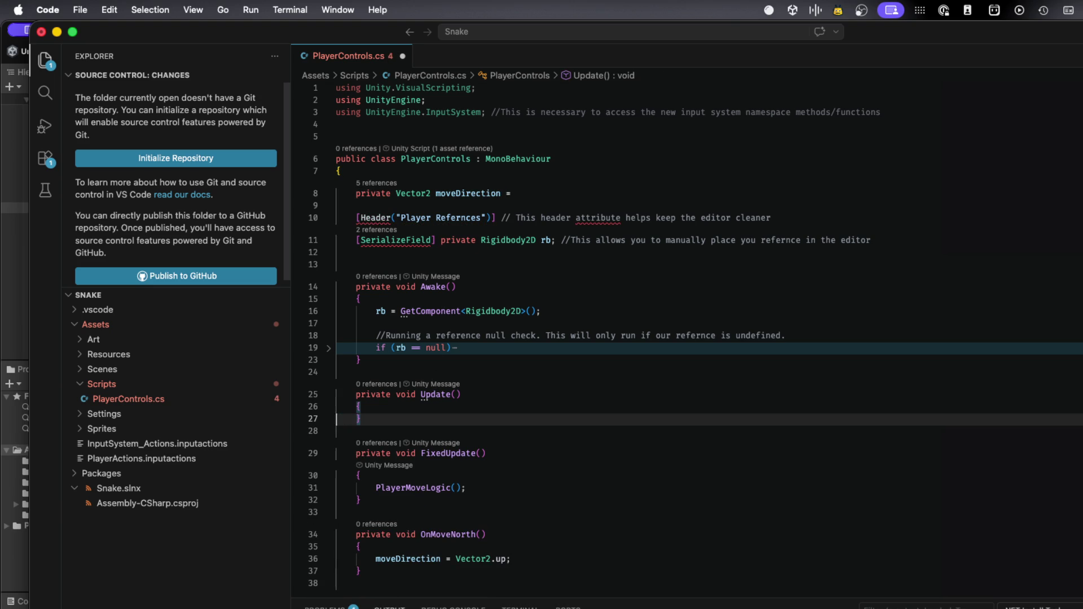
{"action": "scroll", "coordinate": [436, 435], "scroll_direction": "down", "scroll_amount": 10}
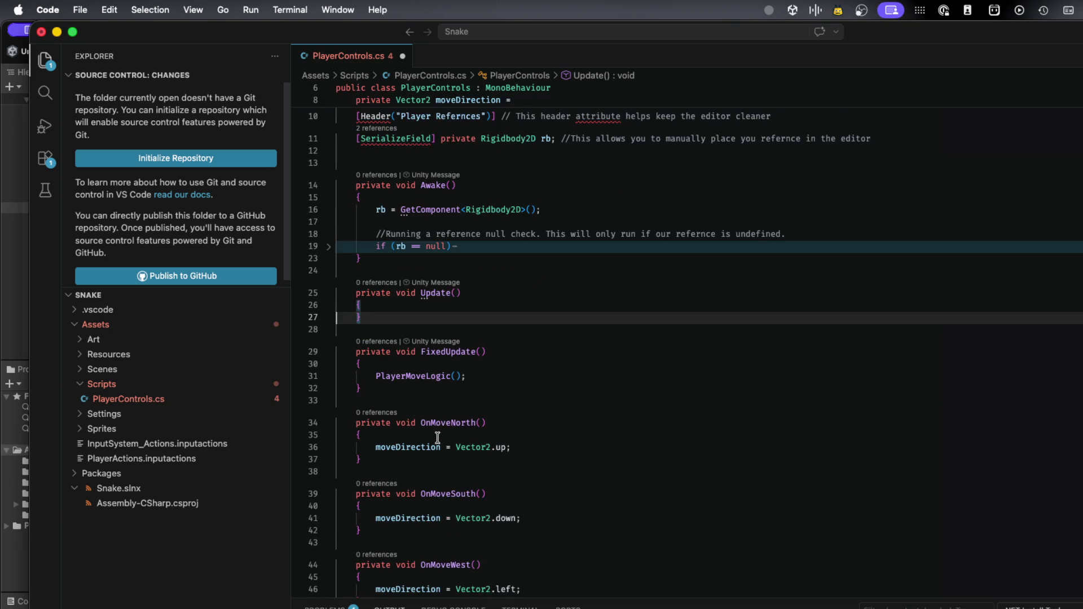
{"action": "scroll", "coordinate": [437, 437], "scroll_direction": "down", "scroll_amount": 4}
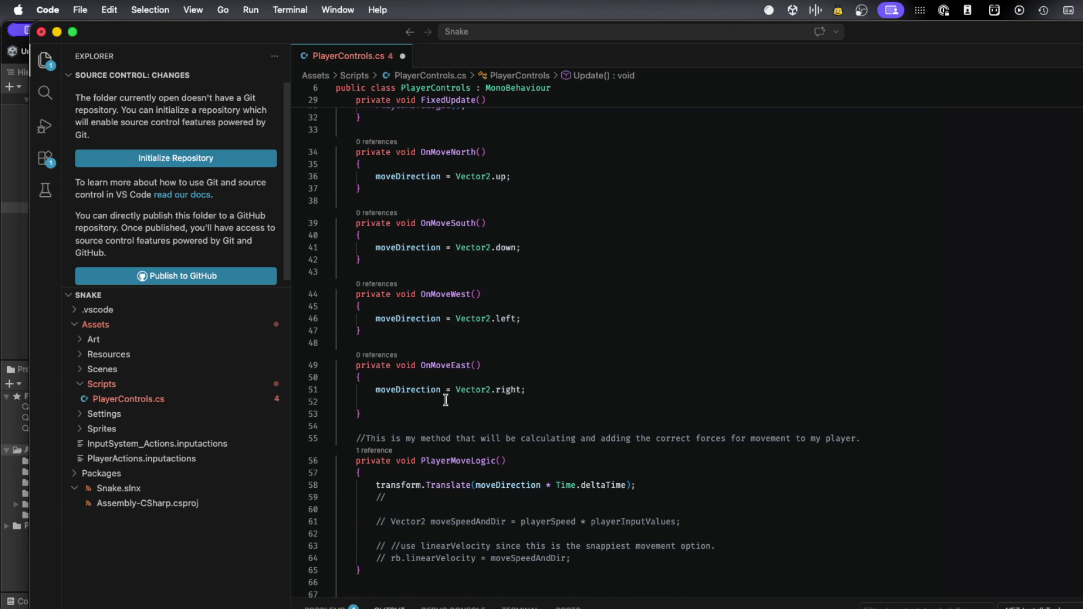
{"action": "left_click_drag", "start_coordinate": [457, 390], "coordinate": [526, 390]}
{"action": "key", "text": "ctrl+c"}
{"action": "scroll", "coordinate": [531, 393], "scroll_direction": "up", "scroll_amount": 10}
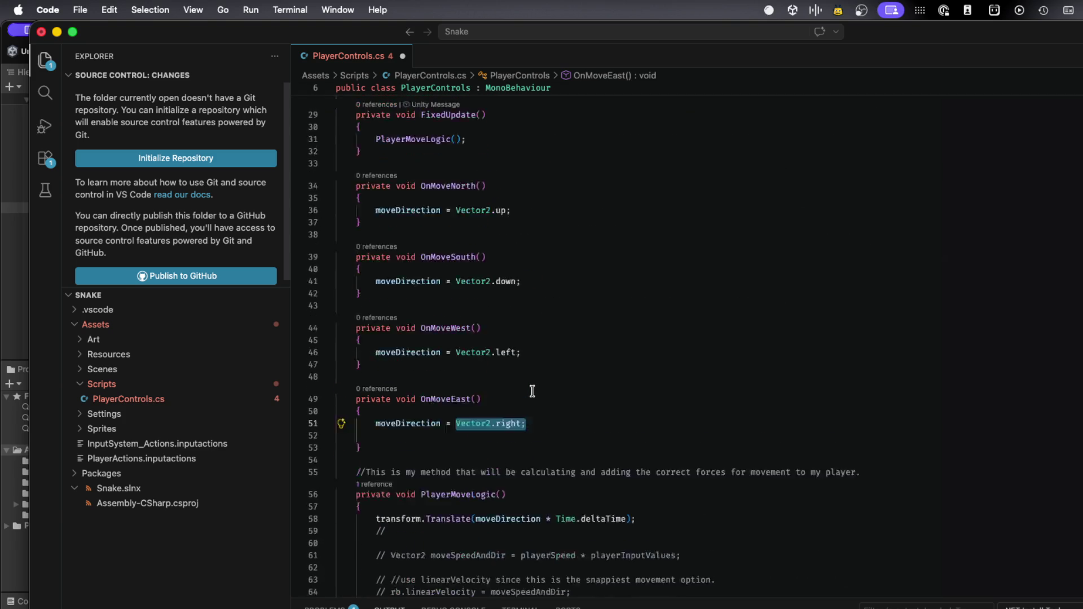
{"action": "left_click", "coordinate": [542, 193]}
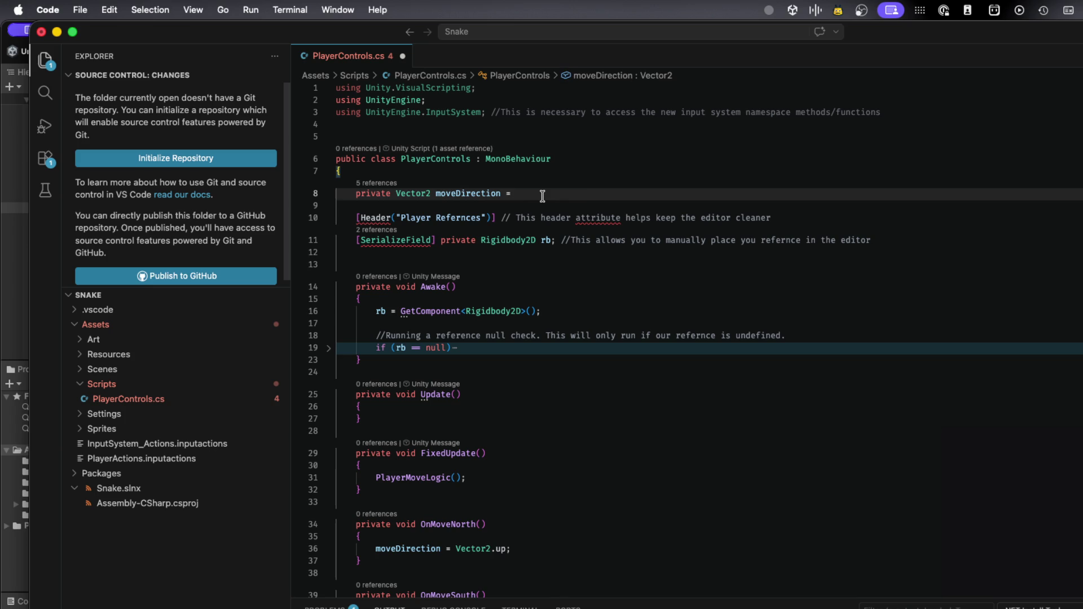
Paste Vector2.right as moveDirection's starting value and change it to south
{"action": "key", "text": "ctrl+v"}
{"action": "double_click", "coordinate": [572, 193]}
{"action": "type", "text": "s"}
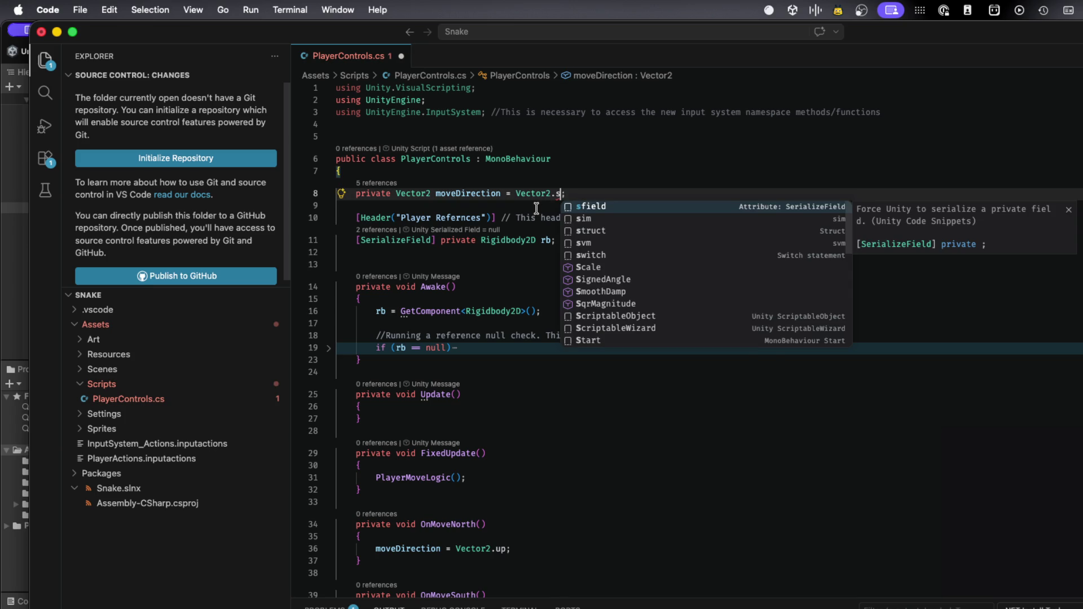
{"action": "type", "text": "outh"}
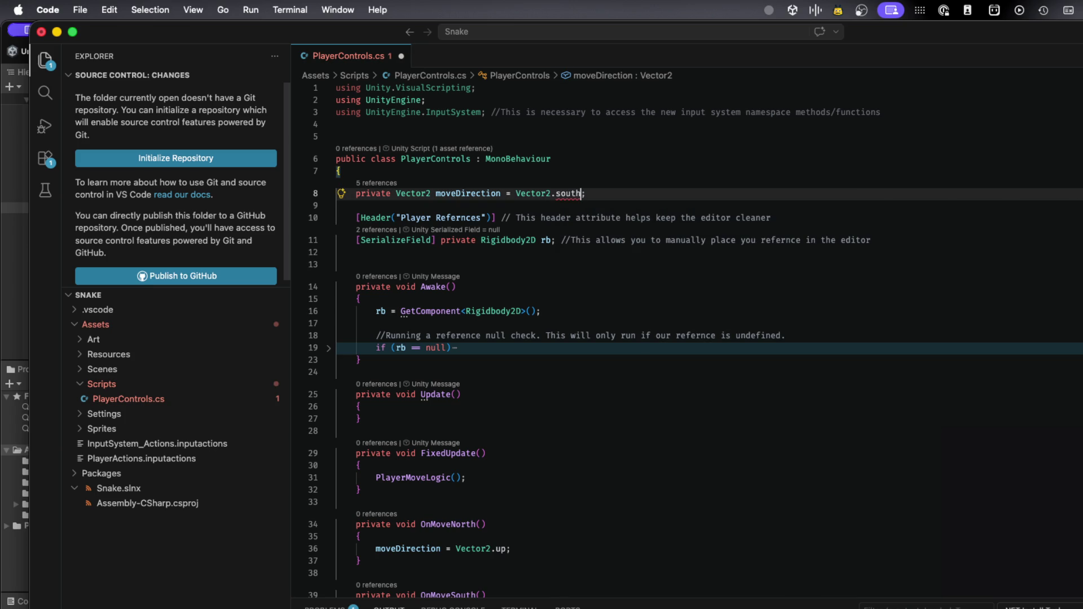
{"action": "left_click", "coordinate": [581, 282]}
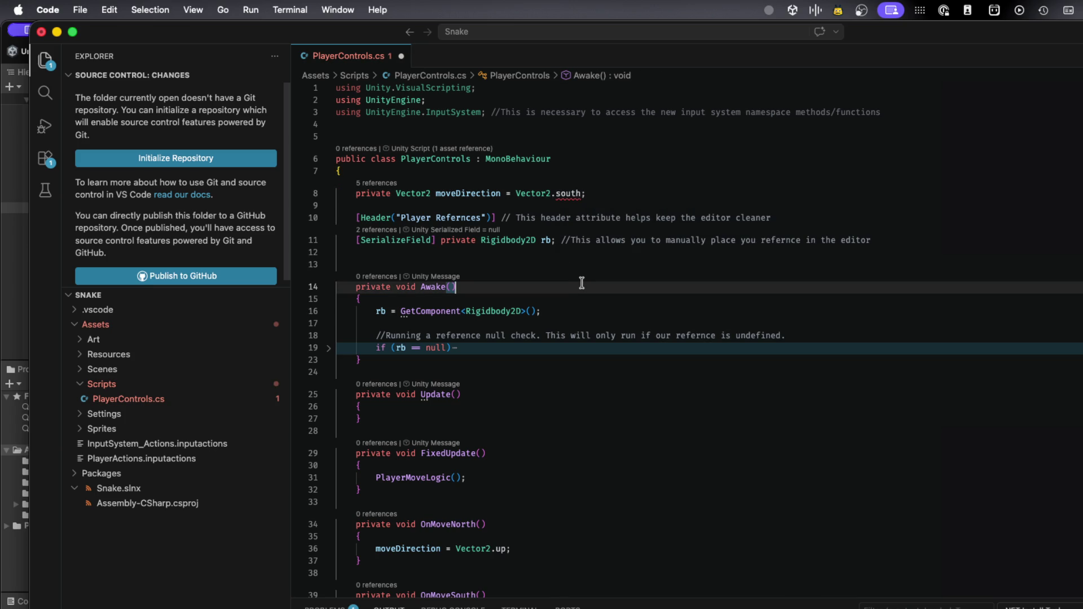
{"action": "mouse_move", "coordinate": [561, 194]}
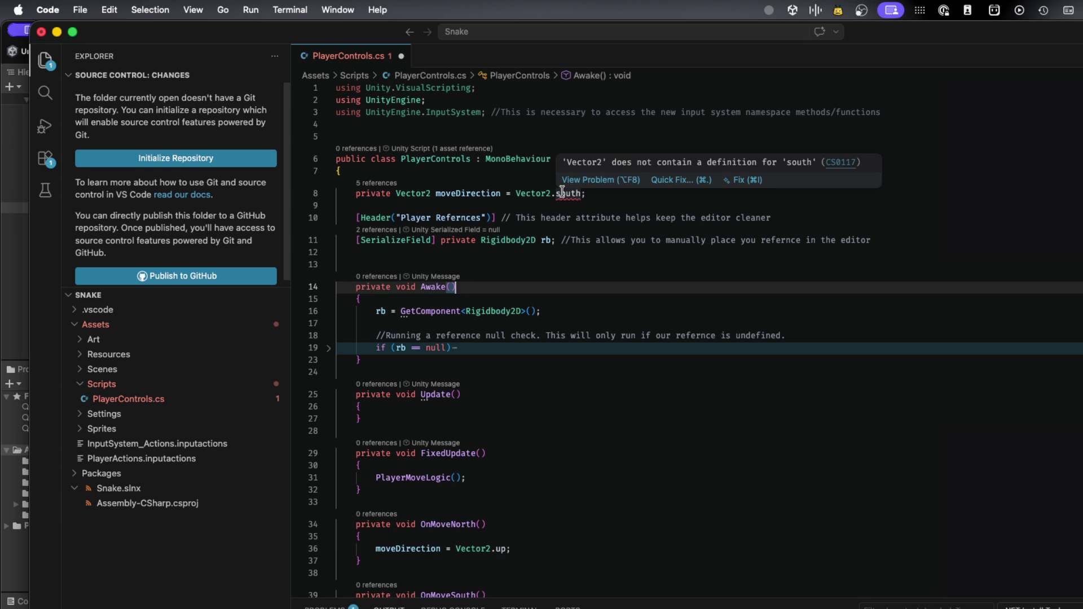
{"action": "scroll", "coordinate": [564, 392], "scroll_direction": "down", "scroll_amount": 8}
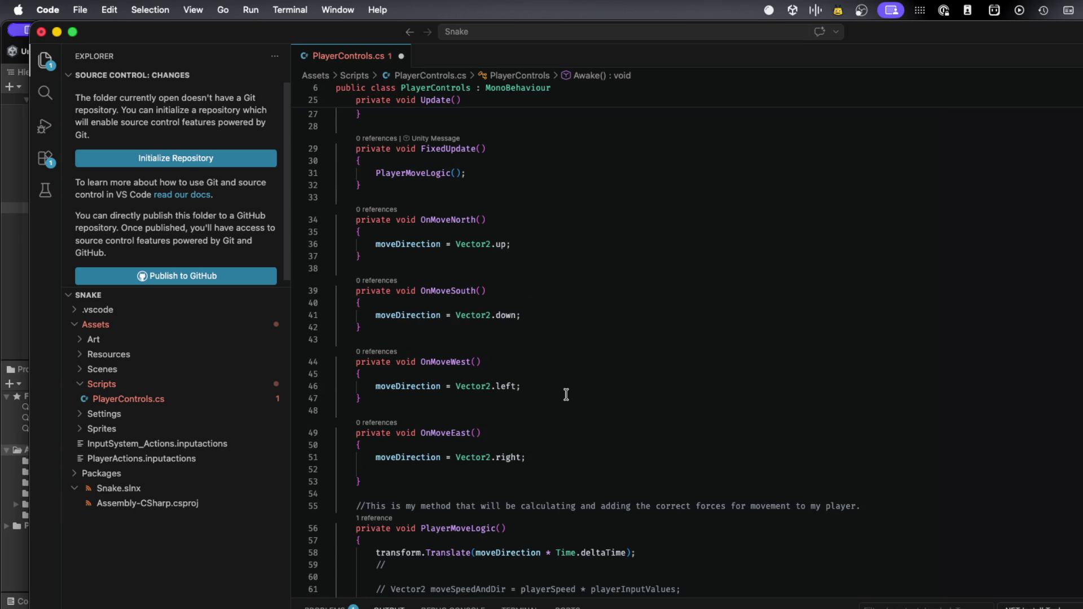
{"action": "scroll", "coordinate": [566, 394], "scroll_direction": "up", "scroll_amount": 7}
{"action": "scroll", "coordinate": [566, 394], "scroll_direction": "down", "scroll_amount": 5}
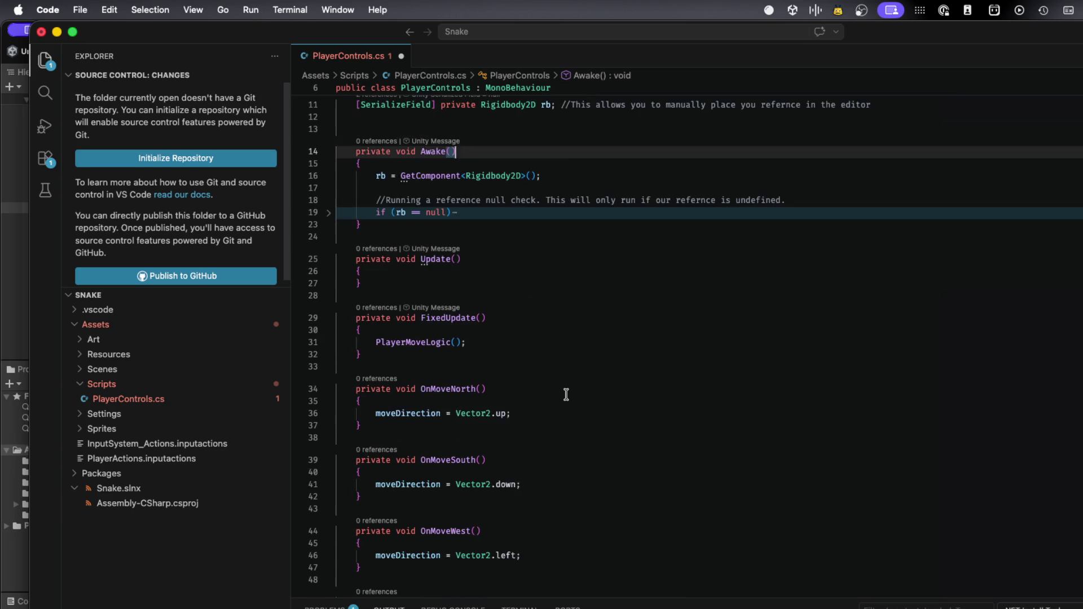
{"action": "scroll", "coordinate": [565, 394], "scroll_direction": "down", "scroll_amount": 5}
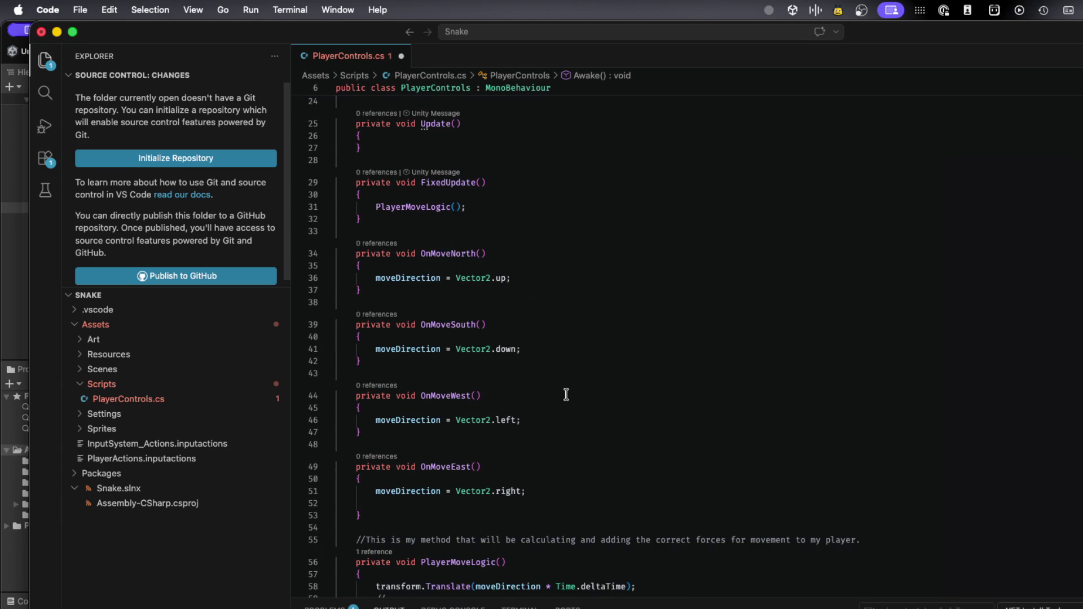
{"action": "scroll", "coordinate": [566, 394], "scroll_direction": "up", "scroll_amount": 10}
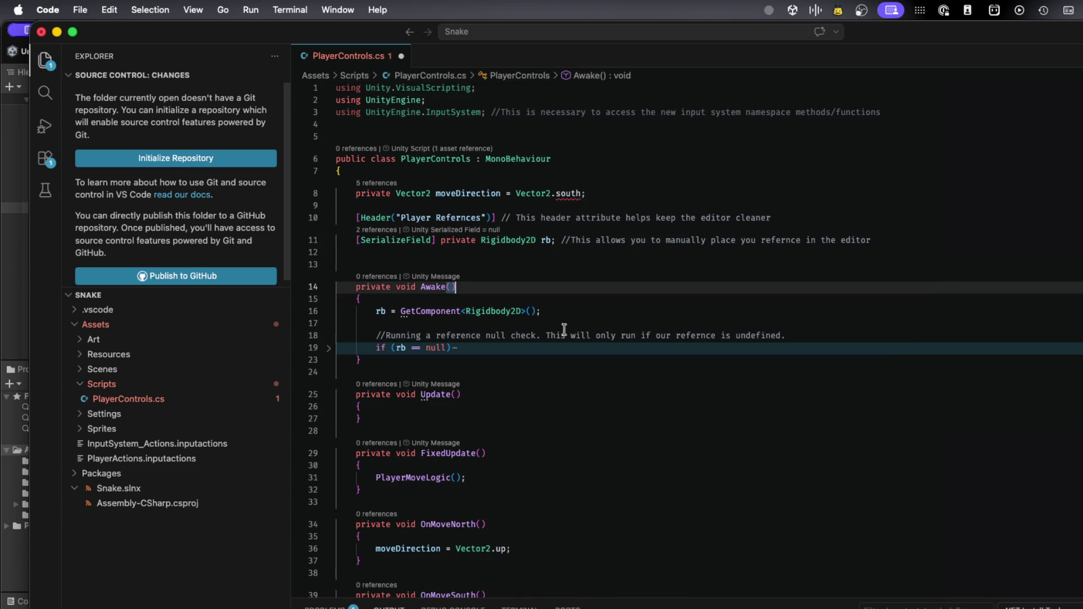
Change the default to Vector2.down, save the script, and return to Unity
{"action": "left_click", "coordinate": [582, 190]}
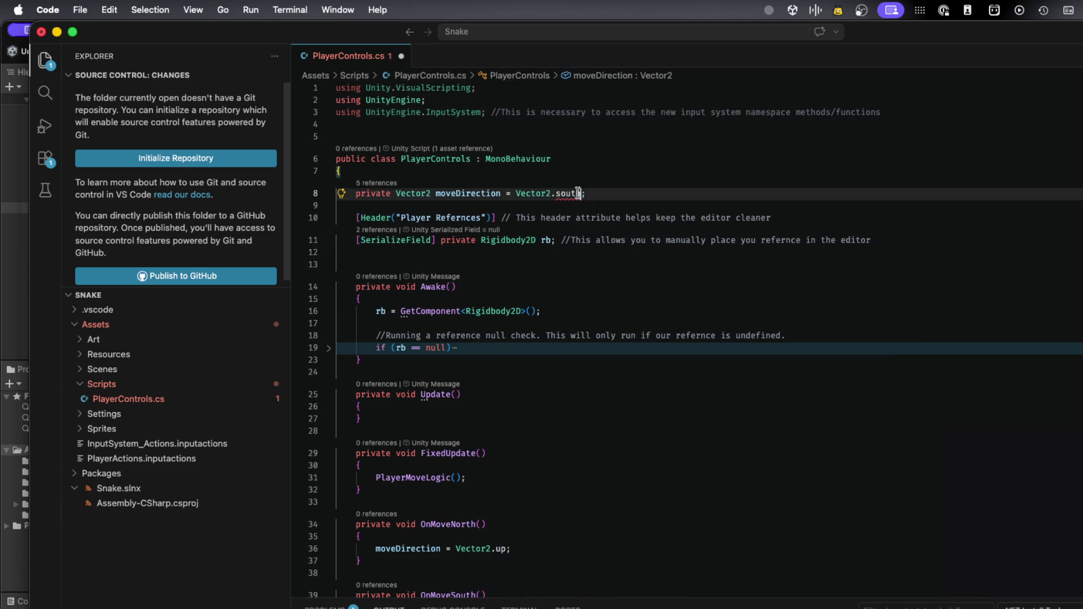
{"action": "double_click", "coordinate": [580, 193]}
{"action": "type", "text": "down"}
{"action": "key", "text": "ctrl+s"}
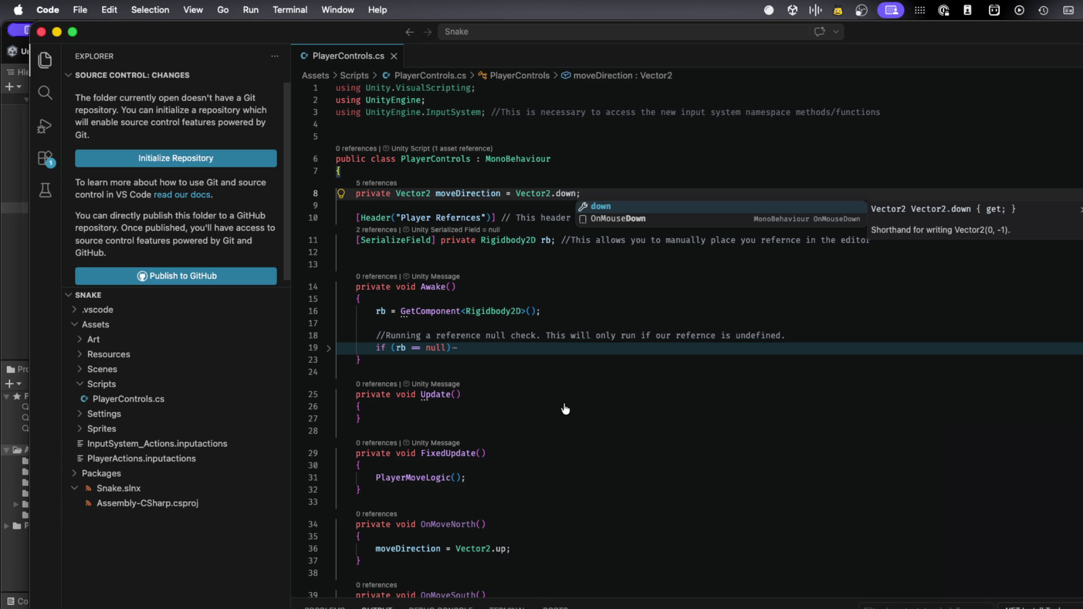
{"action": "key", "text": "super+Tab"}
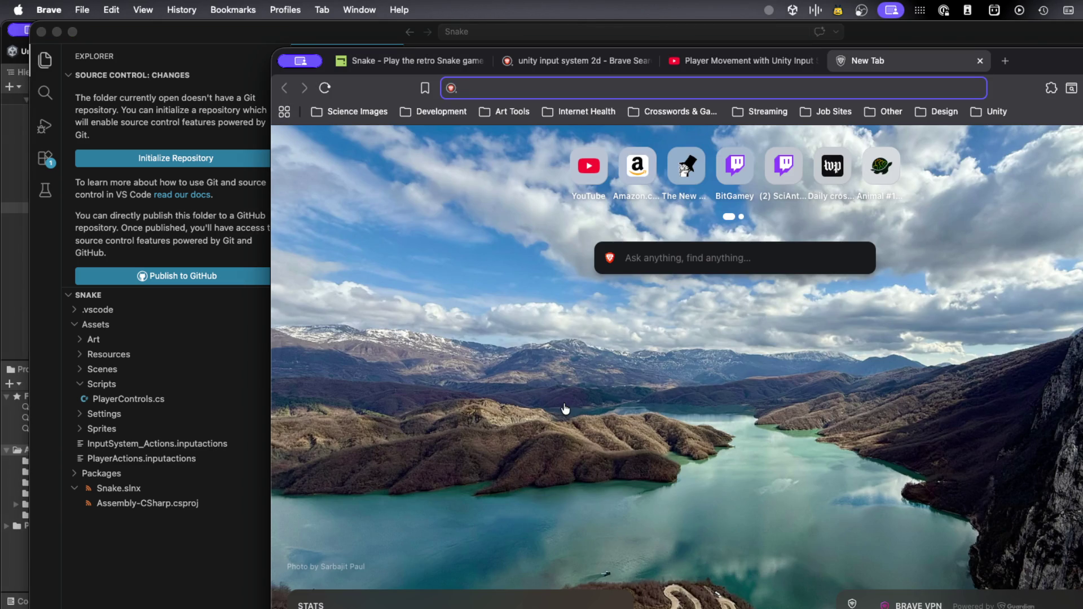
{"action": "key", "text": "super+Tab"}
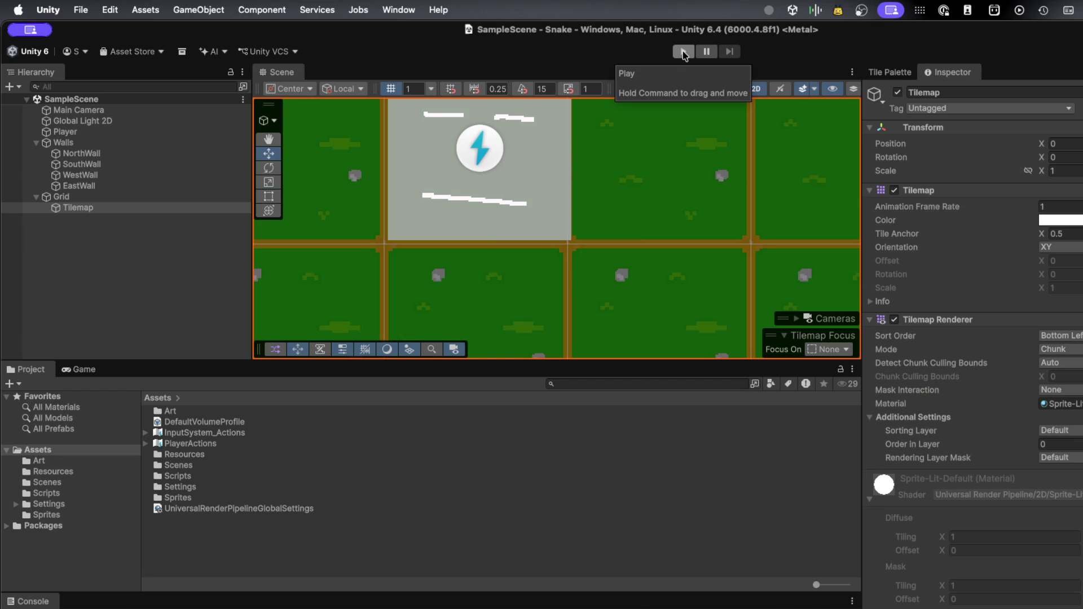
Play the Snake scene, steer the player right, up, left, up, left and right, then stop
{"action": "left_click", "coordinate": [683, 52]}
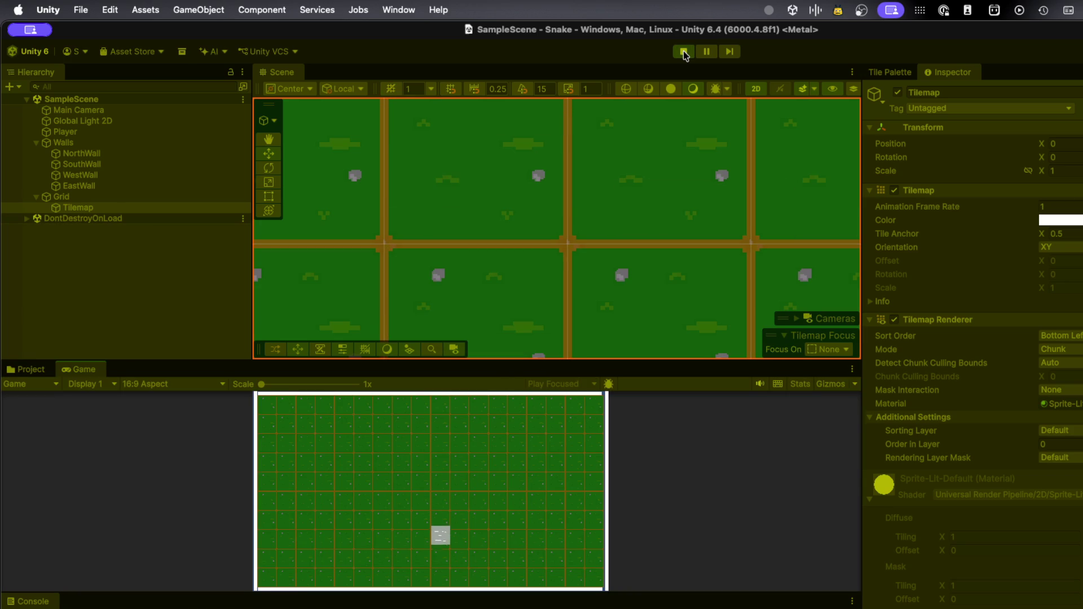
{"action": "key", "text": "Right"}
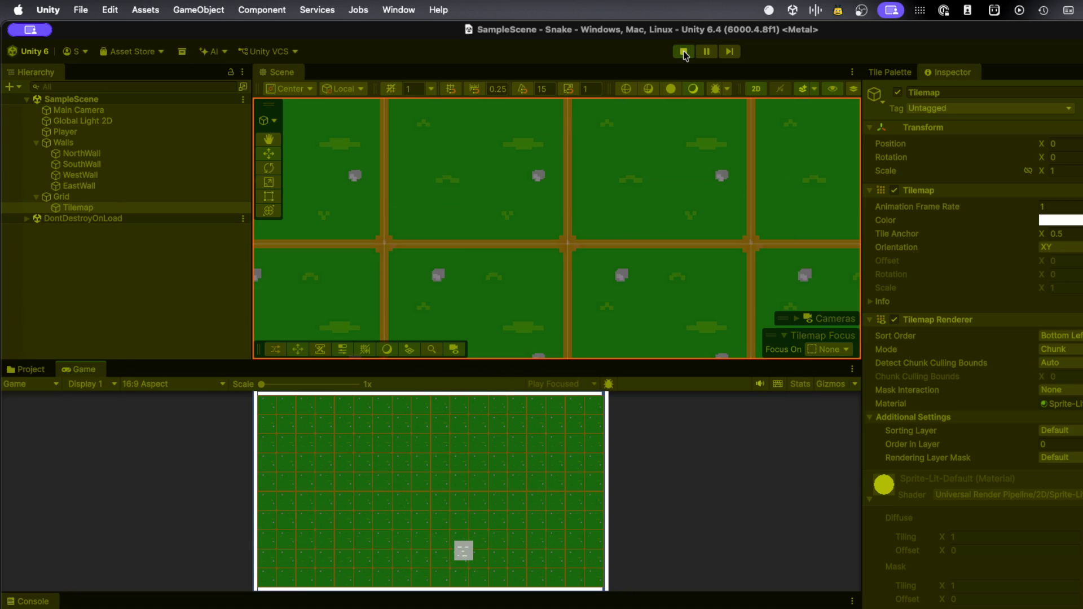
{"action": "key", "text": "Up"}
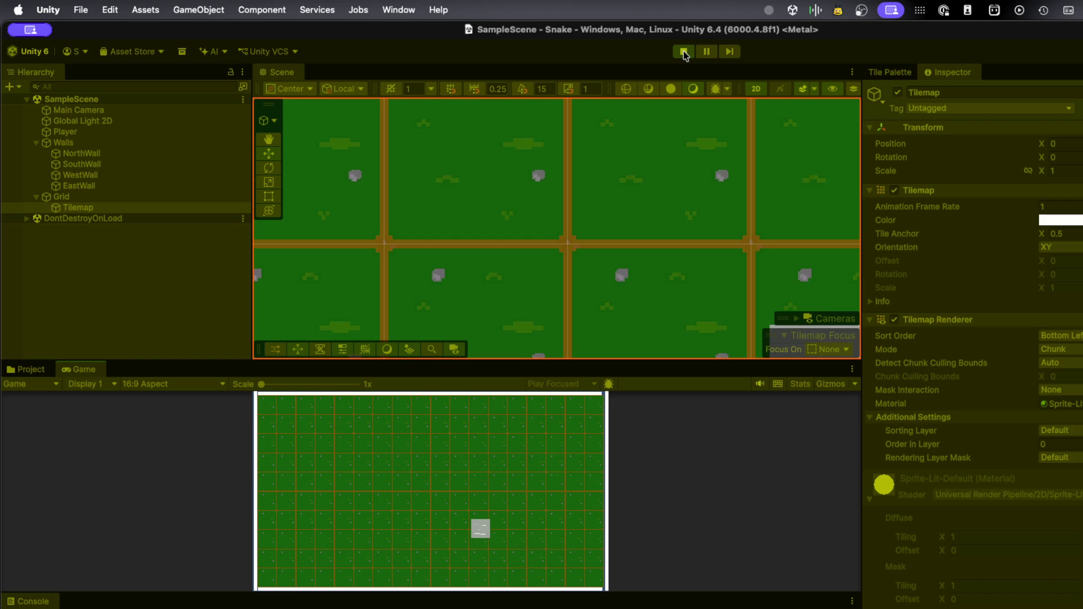
{"action": "key", "text": "Left"}
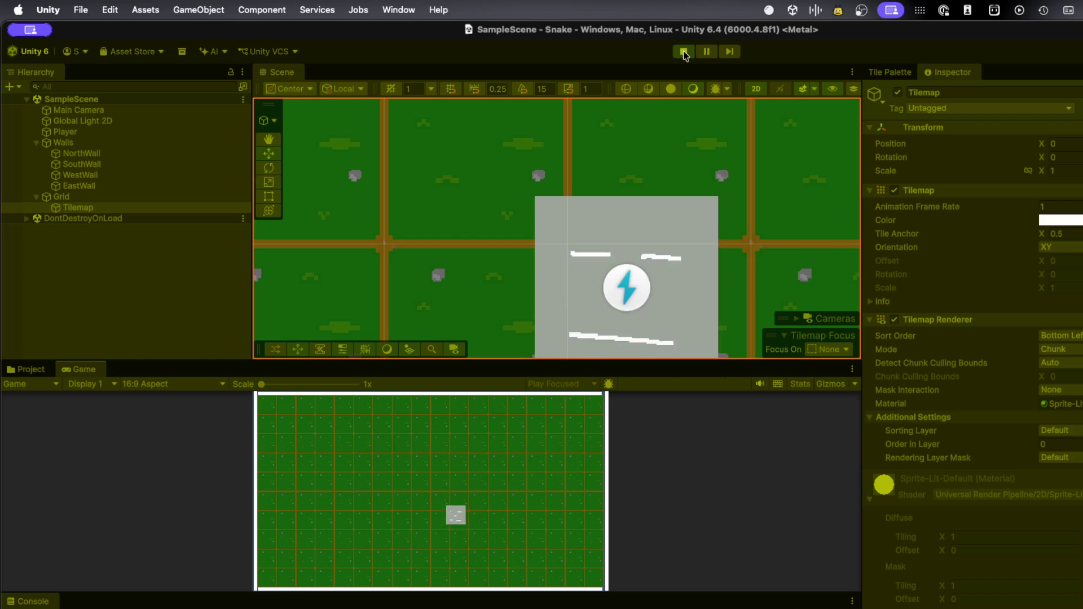
{"action": "key", "text": "Up"}
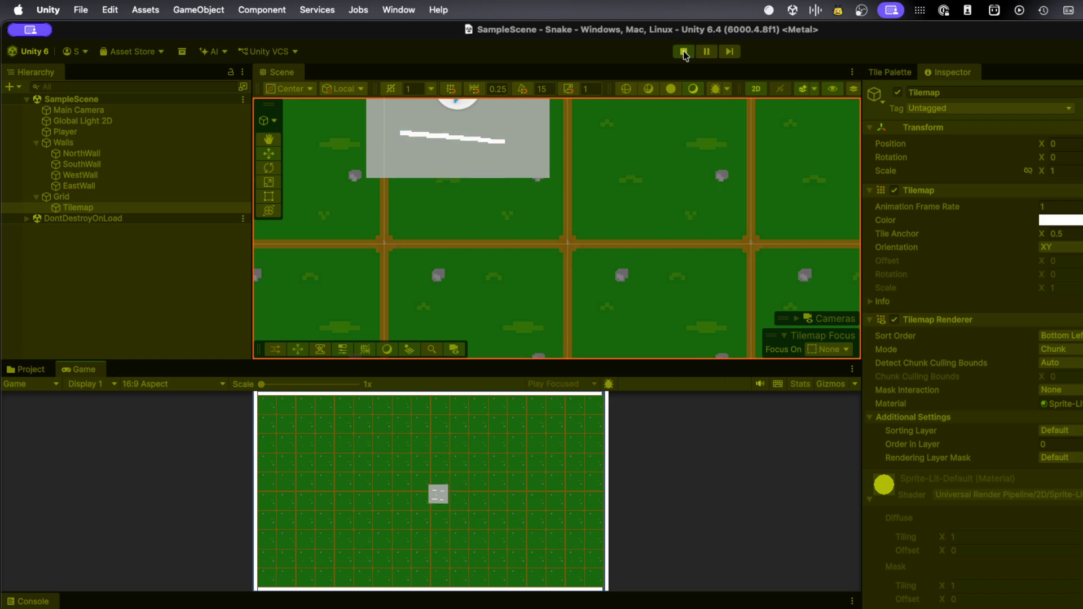
{"action": "key", "text": "Left"}
{"action": "key", "text": "Right"}
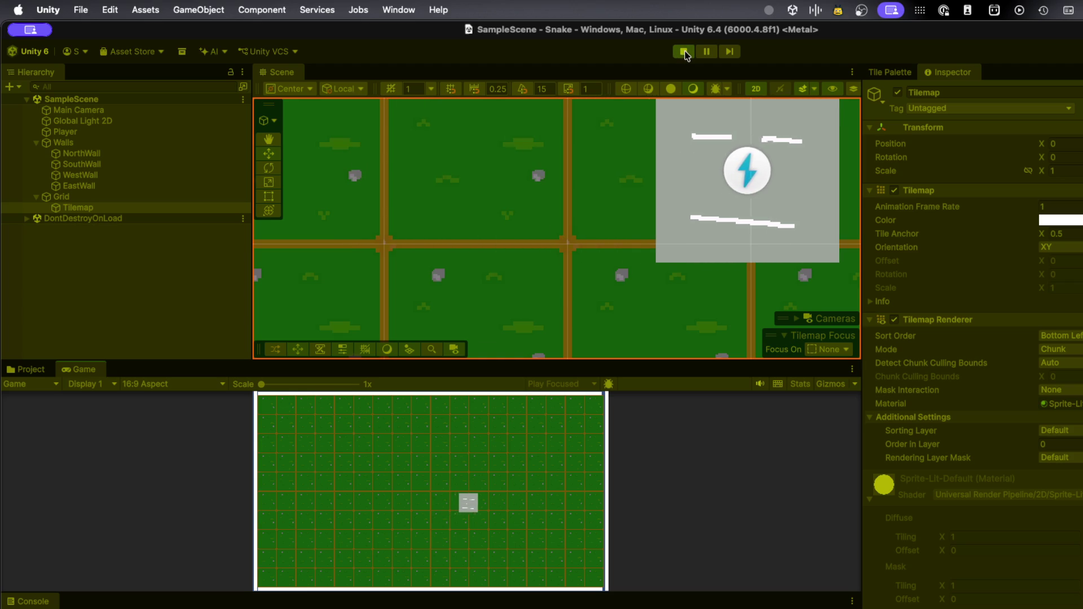
{"action": "left_click", "coordinate": [684, 52]}
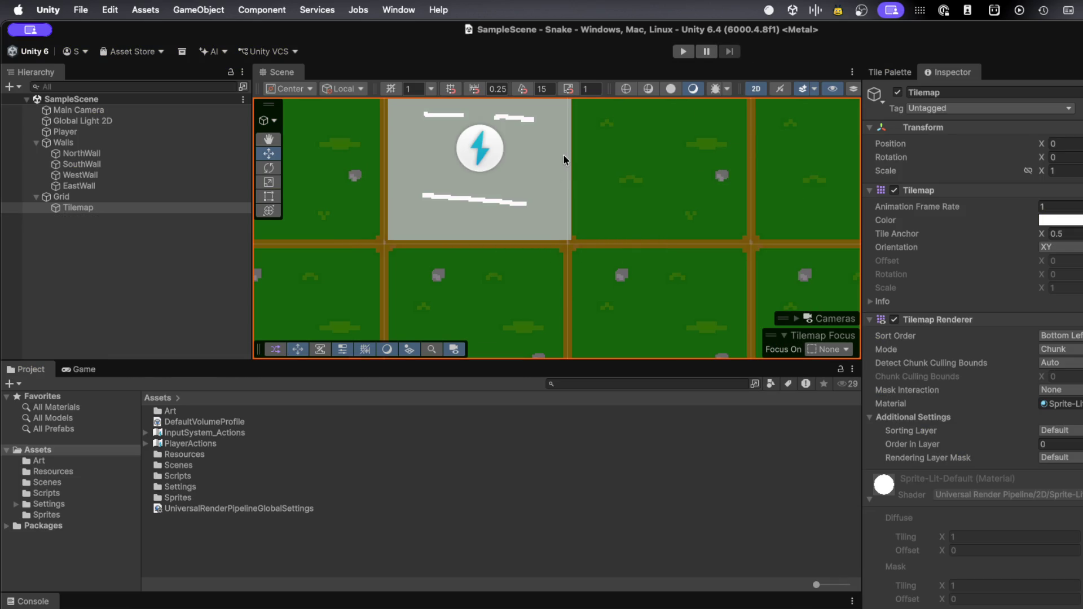
Run Play mode a second time, then stop it
{"action": "left_click", "coordinate": [683, 52]}
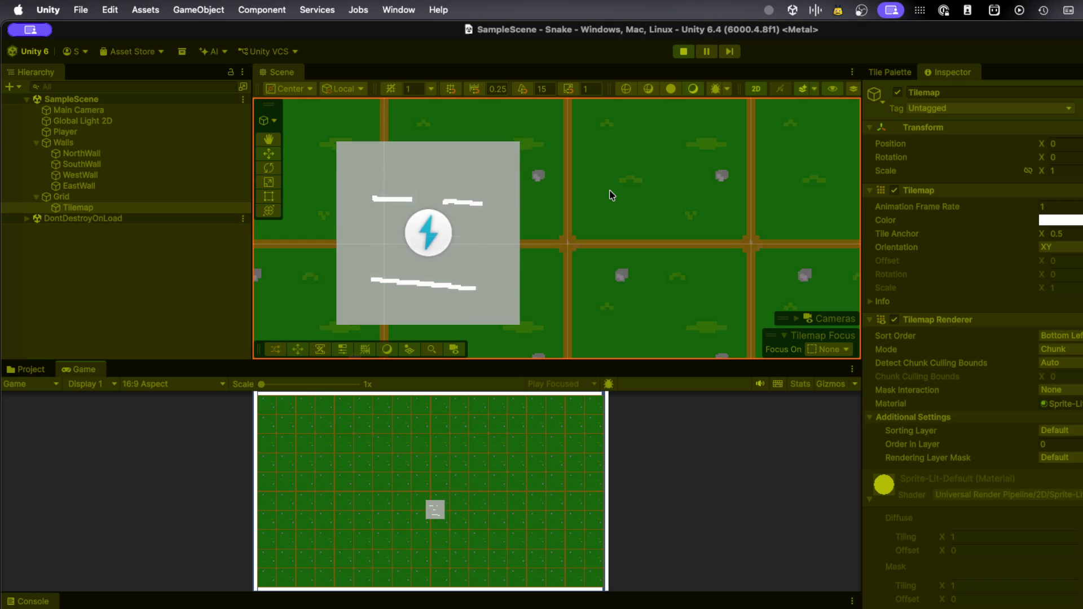
{"action": "left_click", "coordinate": [684, 52]}
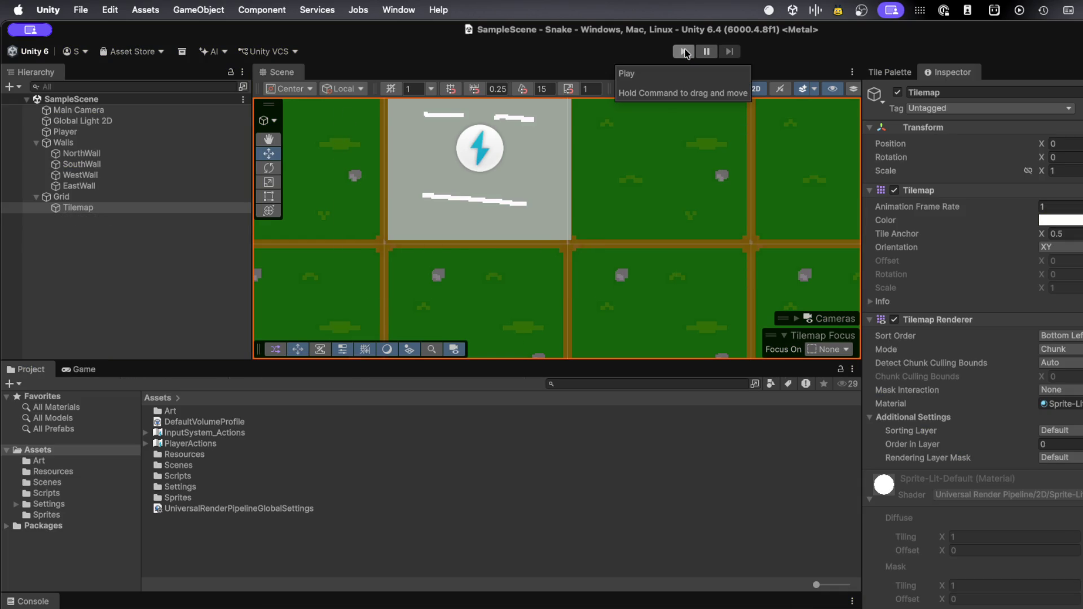
{"action": "key", "text": "super+Tab"}
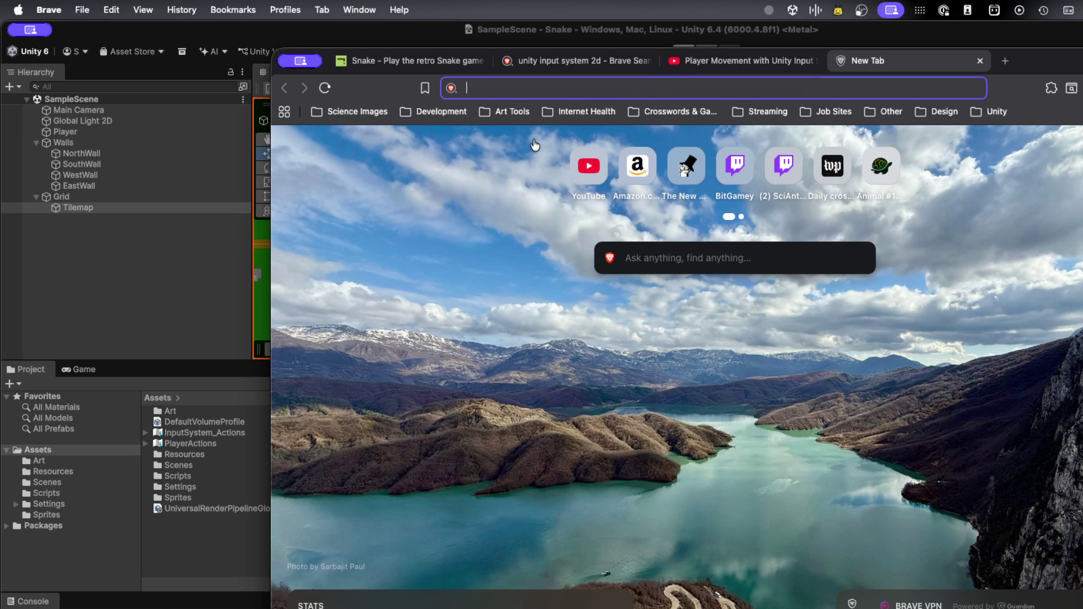
Go back to PlayerControls.cs in VS Code and scroll down to OnMoveEast and PlayerMoveLogic
{"action": "key", "text": "super+Tab"}
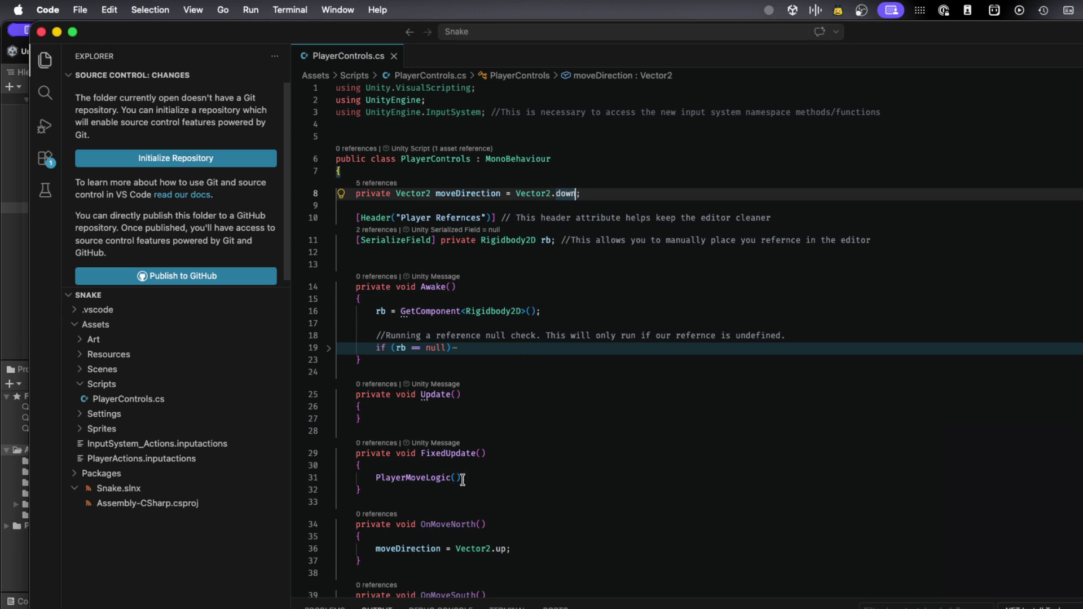
{"action": "scroll", "coordinate": [460, 482], "scroll_direction": "down", "scroll_amount": 5}
{"action": "scroll", "coordinate": [460, 484], "scroll_direction": "down", "scroll_amount": 6}
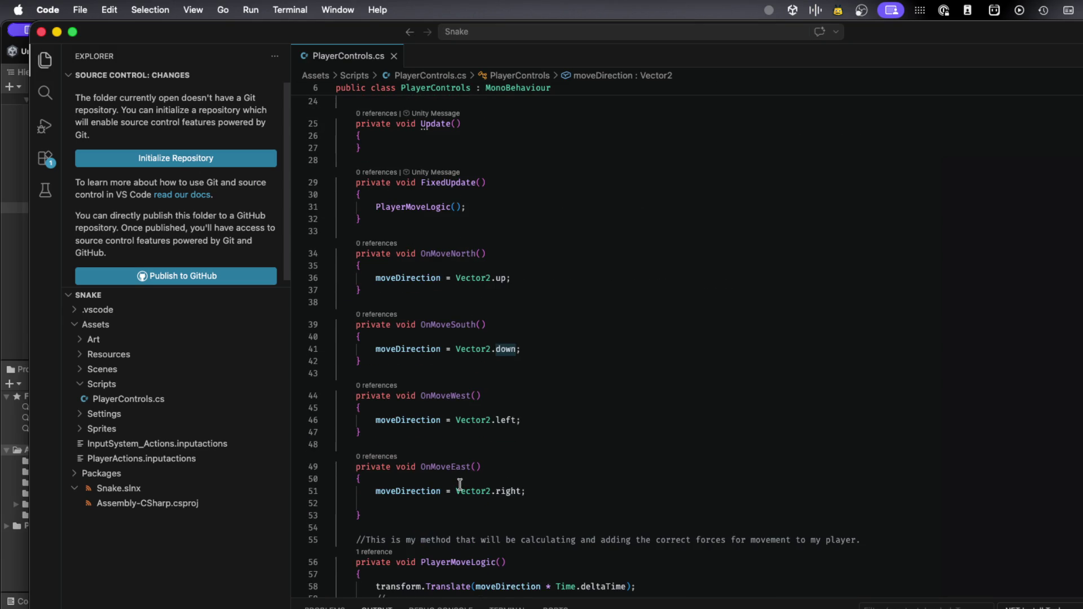
{"action": "scroll", "coordinate": [459, 484], "scroll_direction": "down", "scroll_amount": 4}
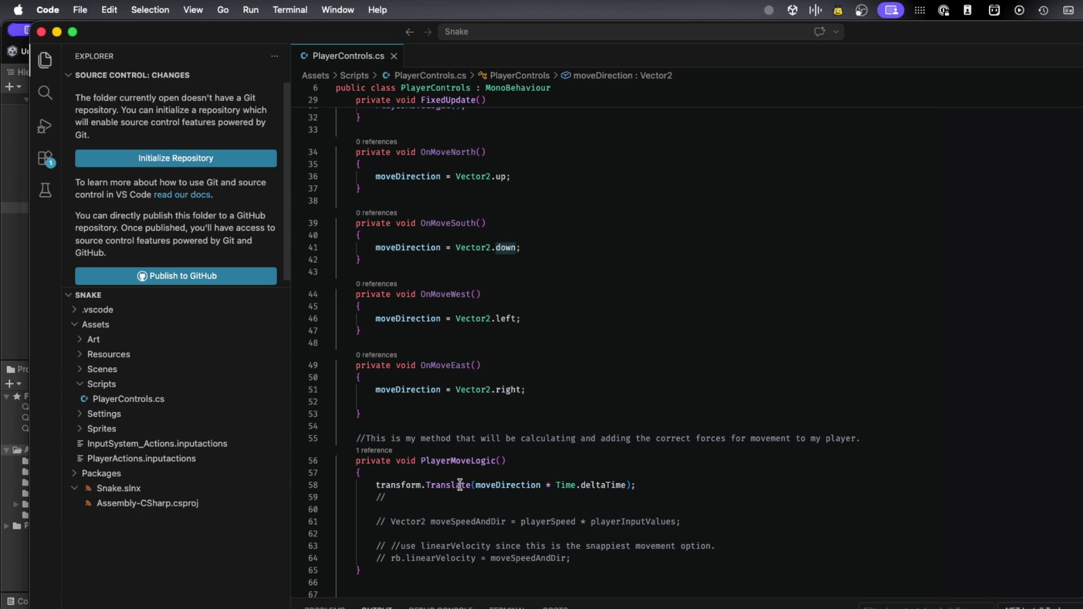
{"action": "scroll", "coordinate": [459, 484], "scroll_direction": "down", "scroll_amount": 3}
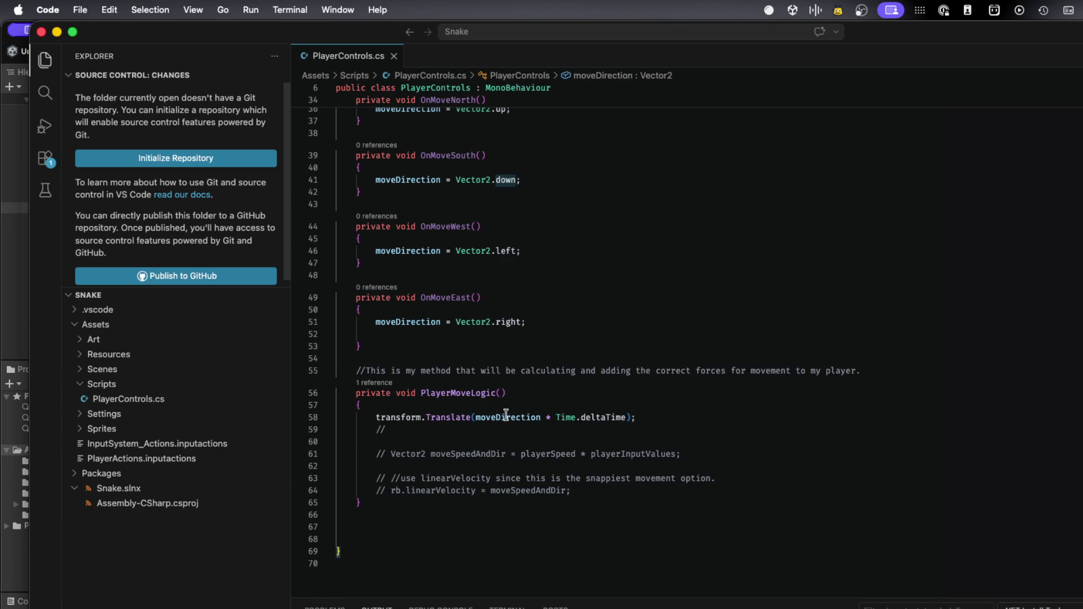
{"action": "mouse_move", "coordinate": [525, 414]}
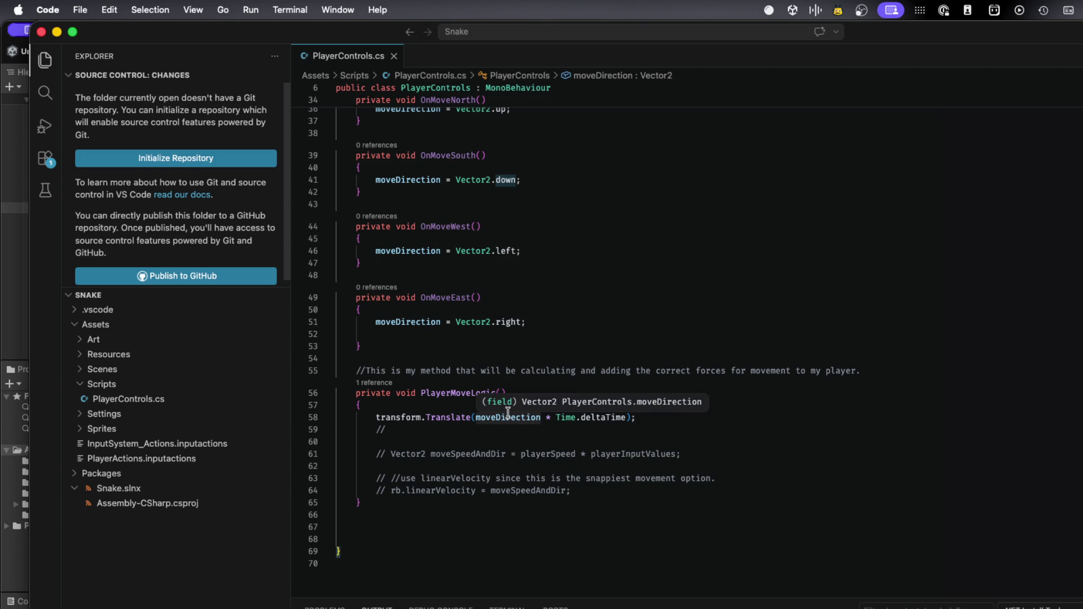
Remove the stray parenthesis after Vector2.right in OnMoveEast
{"action": "left_click", "coordinate": [520, 322]}
{"action": "type", "text": "("}
{"action": "key", "text": "BackSpace"}
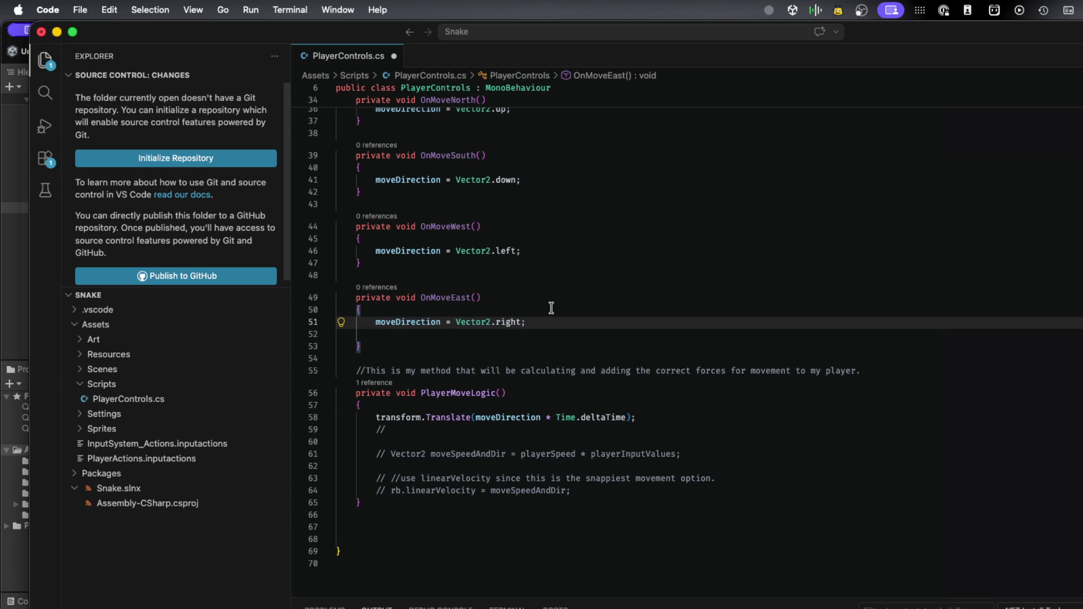
Add an OnMoveEast comment about the unit-to-pixel ratio for moving the player per update
{"action": "key", "text": "Return"}
{"action": "key", "text": "super+z"}
{"action": "key", "text": "End"}
{"action": "key", "text": "Return"}
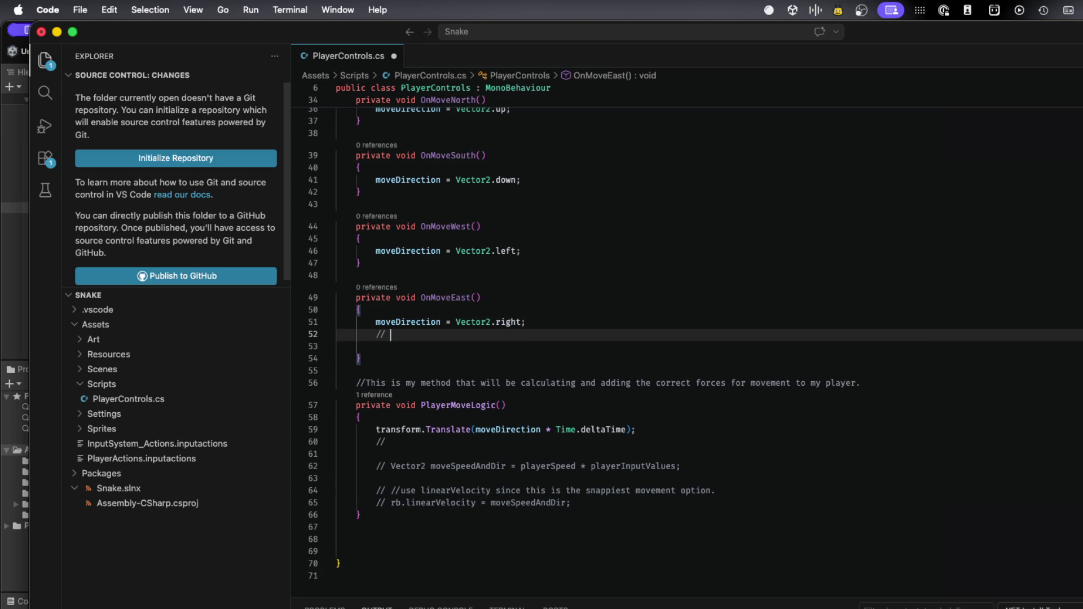
{"action": "type", "text": "Figure"}
{"action": "type", "text": "out unit to pi"}
{"action": "type", "text": "xel ratio"}
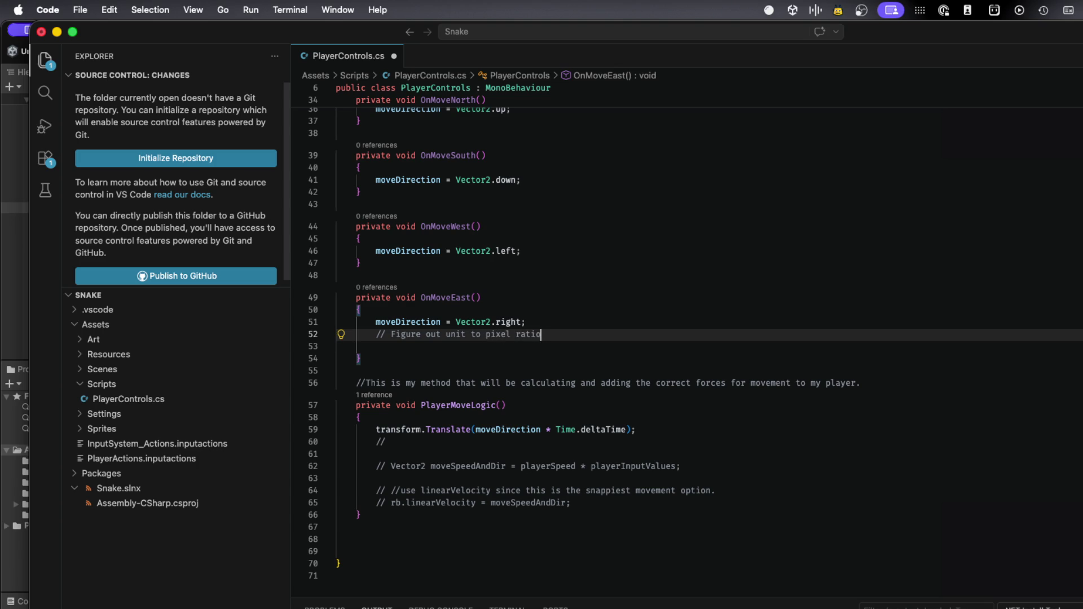
{"action": "type", "text": " to move"}
{"action": "type", "text": " player t"}
{"action": "type", "text": "hat many"}
{"action": "type", "text": " pixel "}
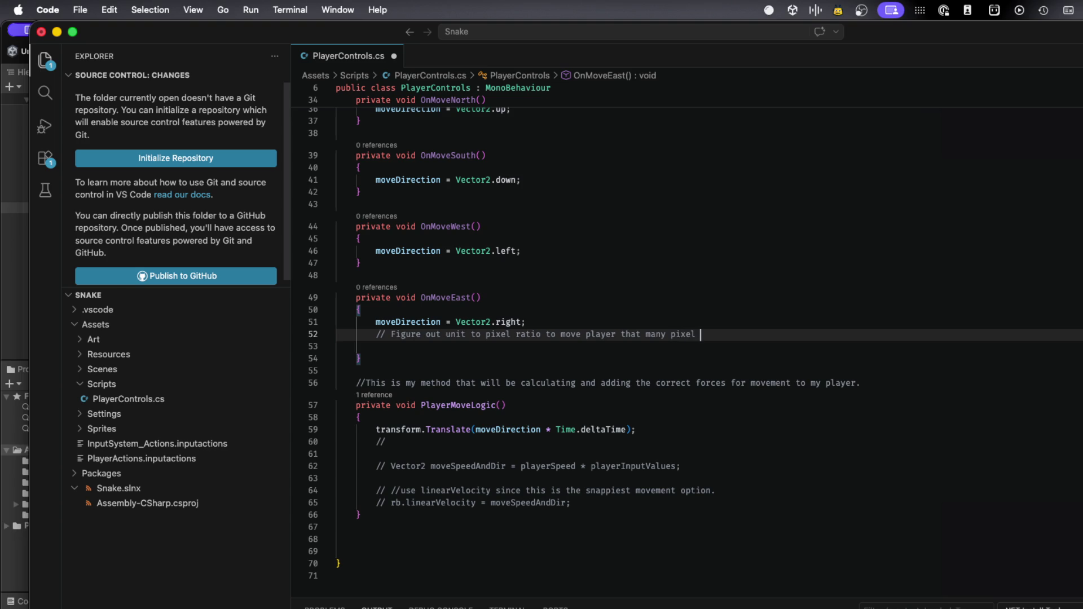
{"action": "type", "text": "s per update"}
Save PlayerControls.cs and switch over to Unity so it reloads the scripts
{"action": "left_click", "coordinate": [792, 302]}
{"action": "key", "text": "super+s"}
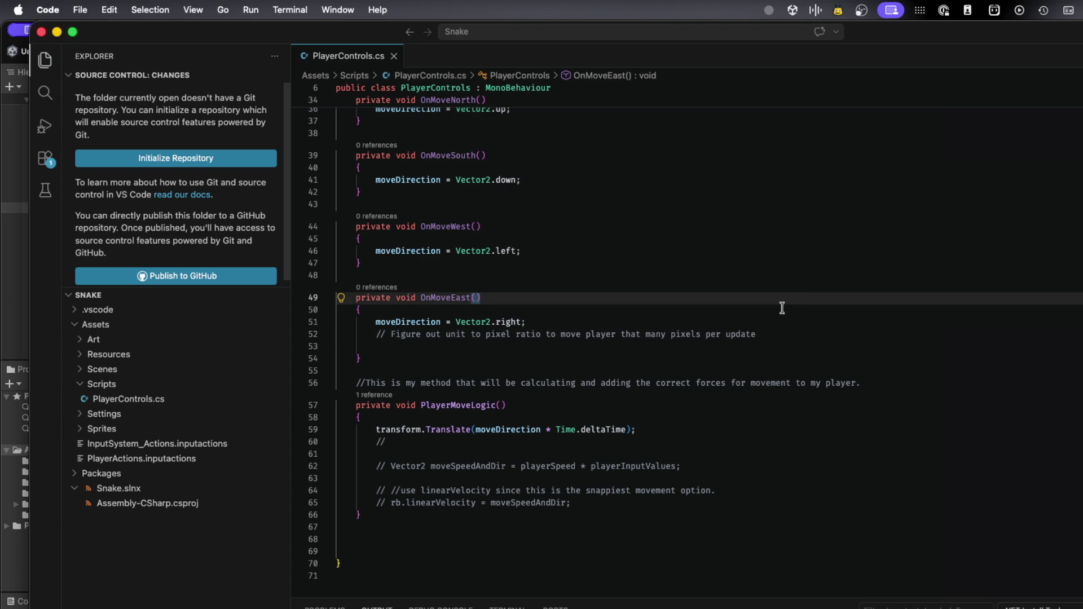
{"action": "key", "text": "super+Tab"}
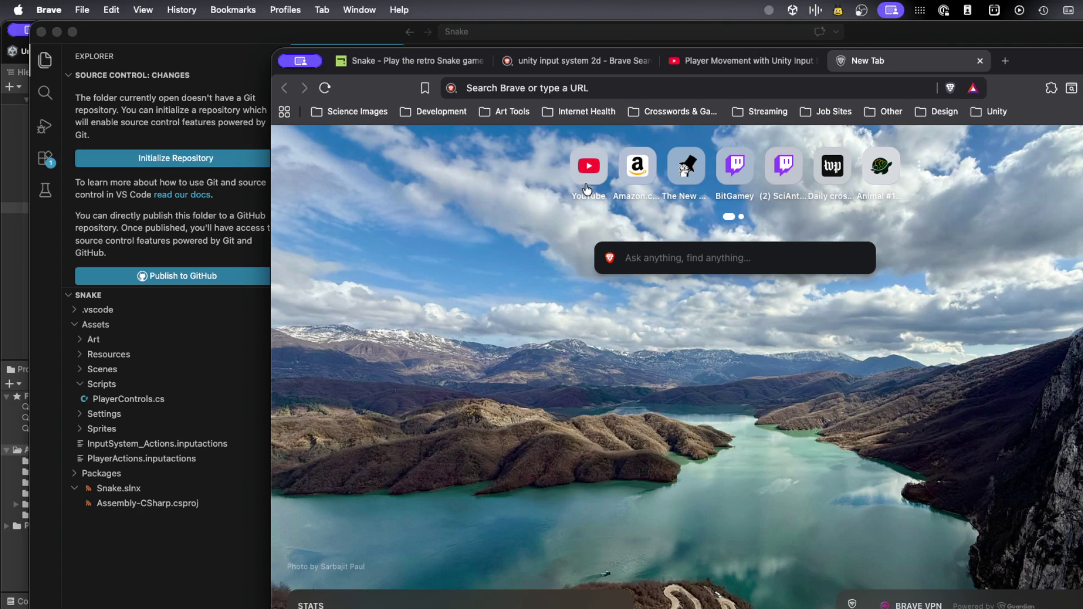
{"action": "key", "text": "super+Tab"}
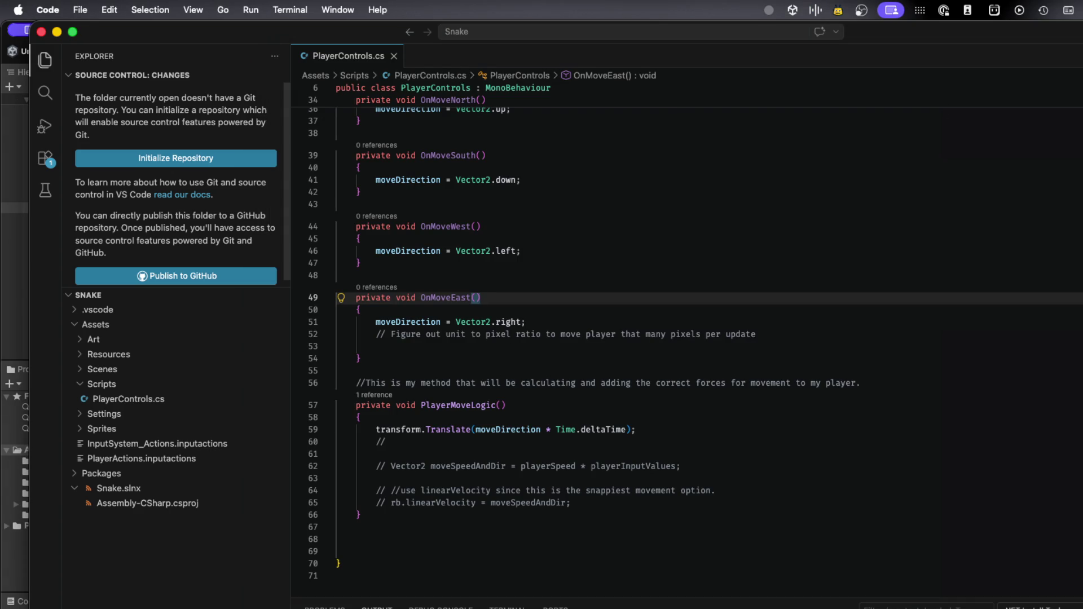
{"action": "key", "text": "super+Tab"}
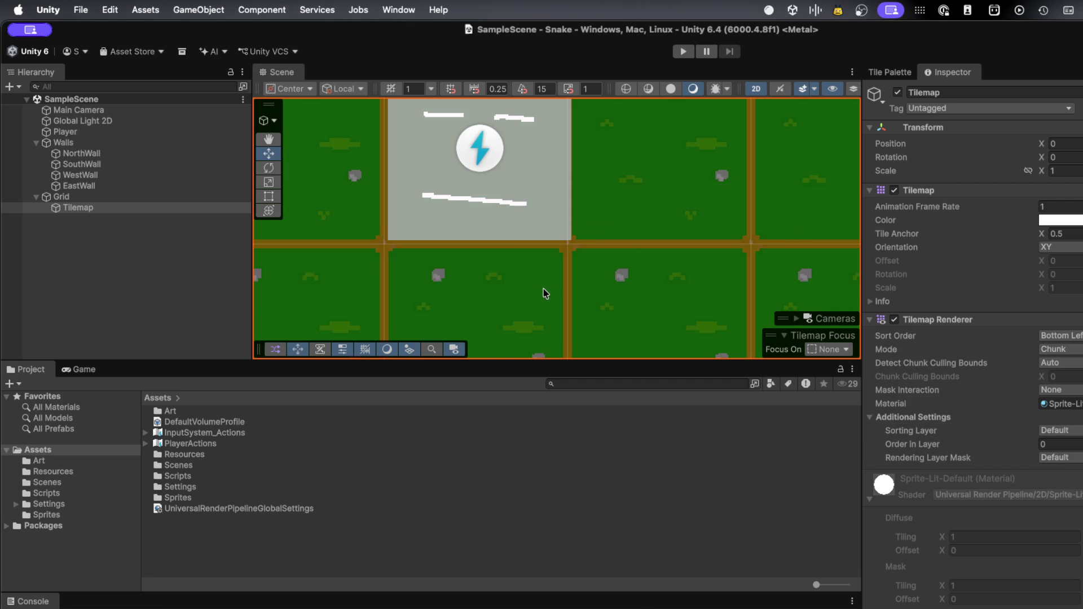
Review WestWall's Box Collider 2D, then run the Snake scene in Play mode
{"action": "scroll", "coordinate": [543, 289], "scroll_direction": "down", "scroll_amount": 5}
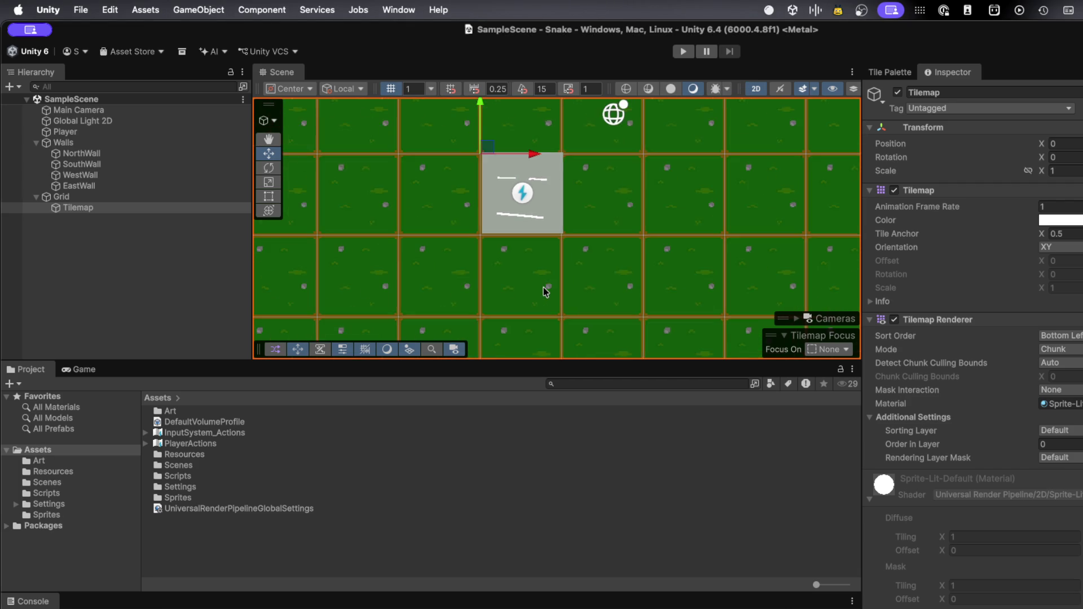
{"action": "scroll", "coordinate": [543, 289], "scroll_direction": "down", "scroll_amount": 8}
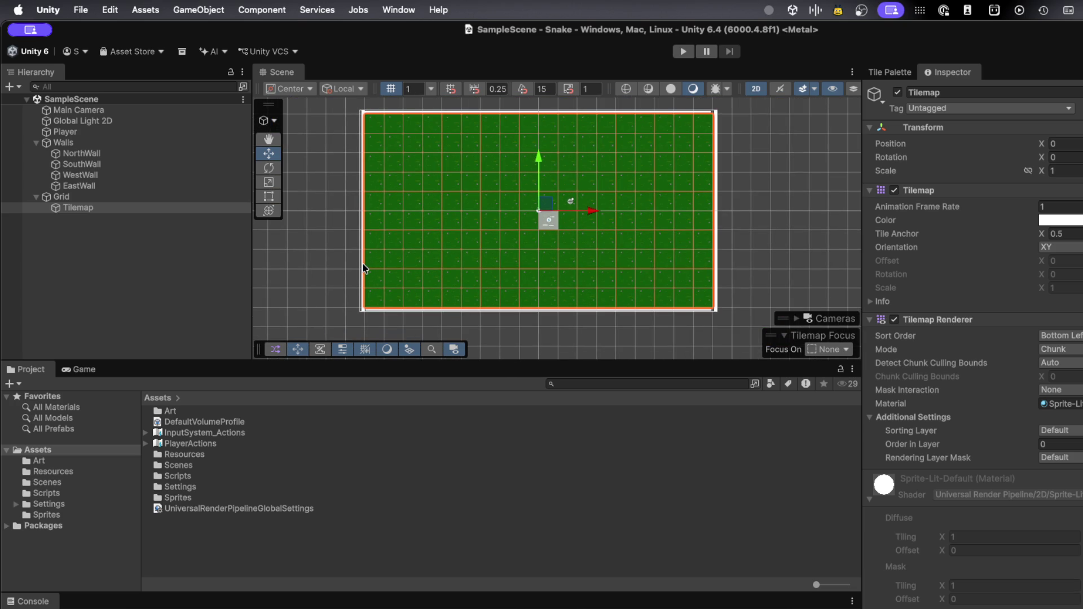
{"action": "left_click", "coordinate": [364, 268]}
{"action": "scroll", "coordinate": [985, 450], "scroll_direction": "down", "scroll_amount": 2}
{"action": "scroll", "coordinate": [984, 449], "scroll_direction": "down", "scroll_amount": 3}
{"action": "scroll", "coordinate": [984, 450], "scroll_direction": "up", "scroll_amount": 2}
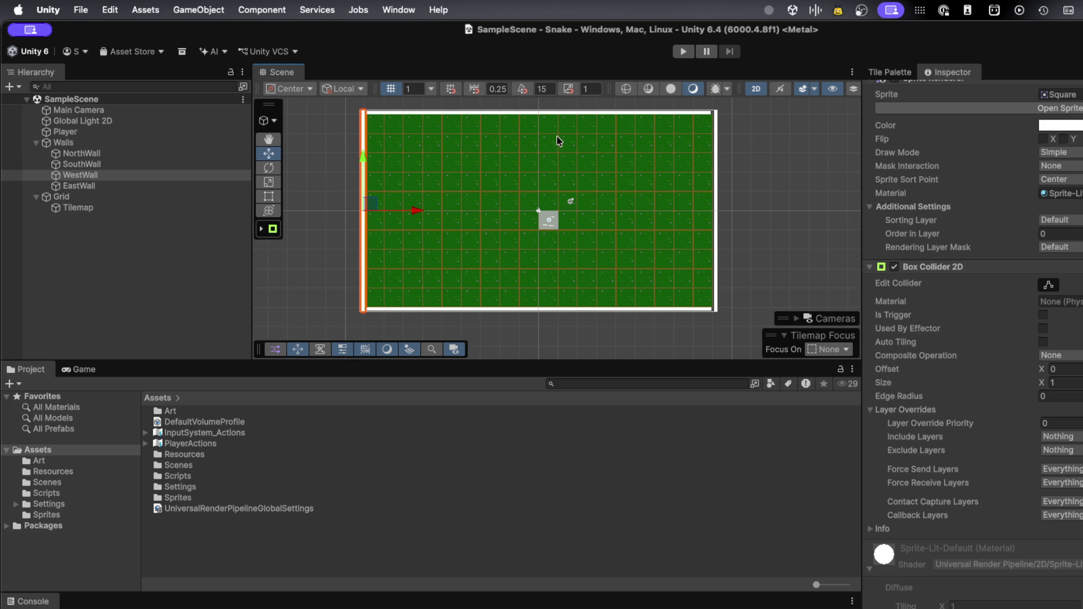
{"action": "left_click", "coordinate": [683, 51]}
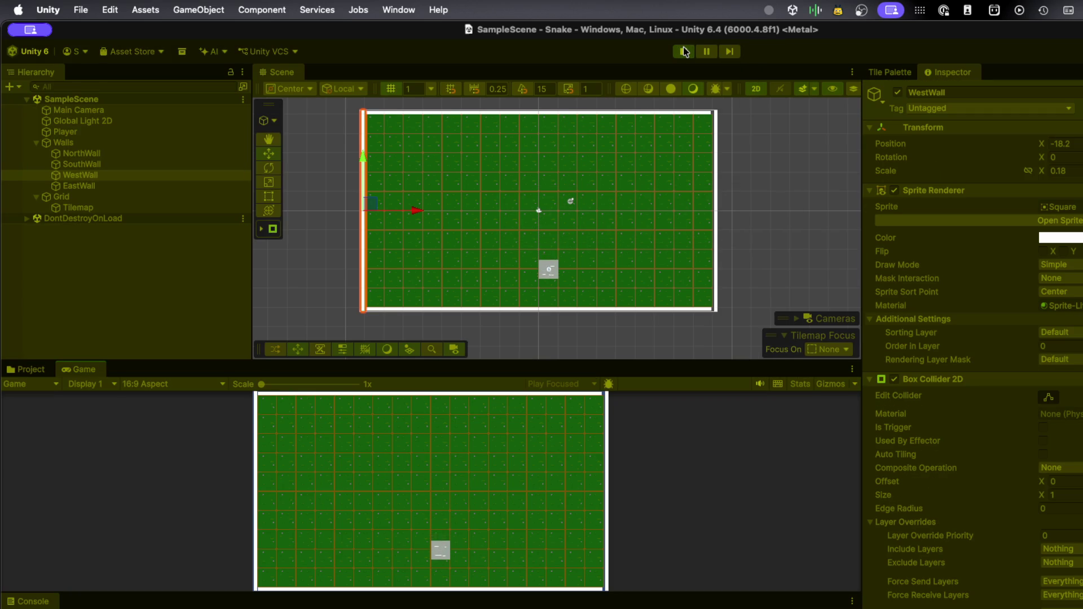
Steer the player left into the west wall, then back to the right
{"action": "key", "text": "Left"}
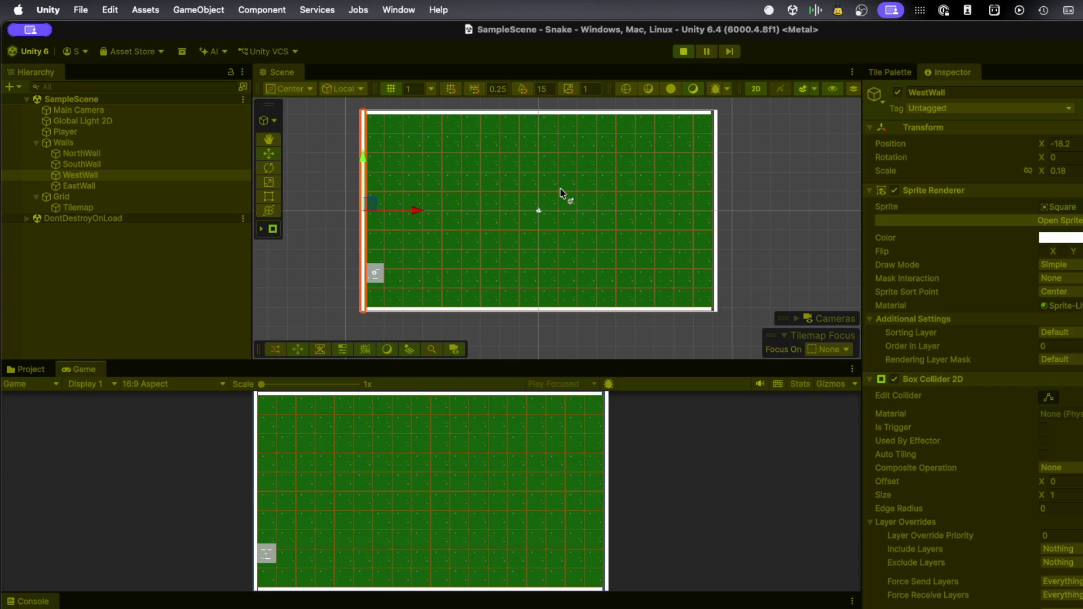
{"action": "key", "text": "Right"}
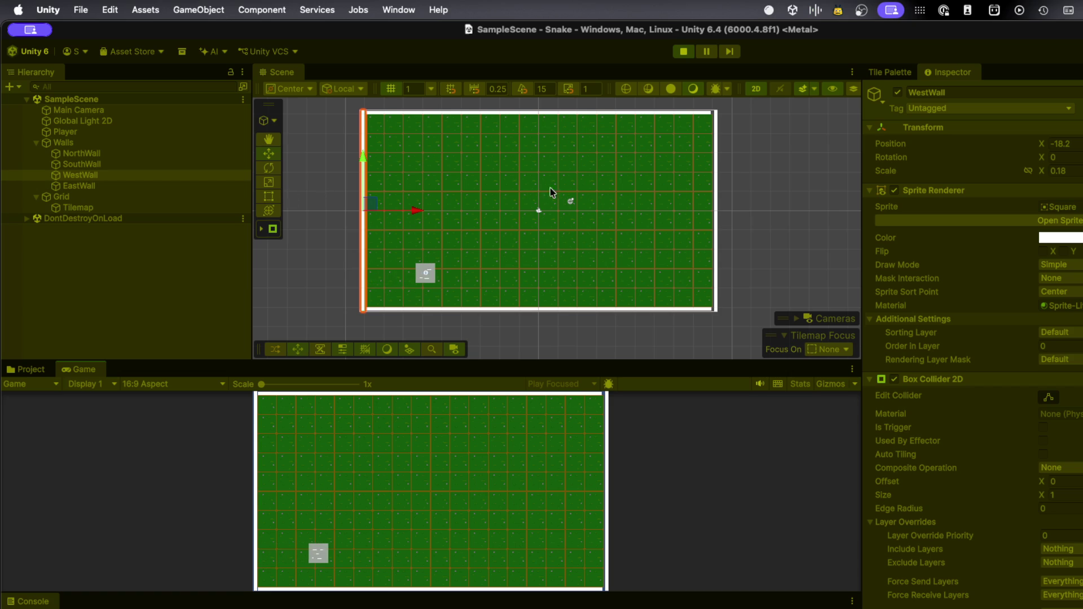
Stop Play mode, frame EastWall in the Scene view, and inspect SouthWall and NorthWall
{"action": "left_click", "coordinate": [683, 52]}
{"action": "left_click", "coordinate": [111, 183]}
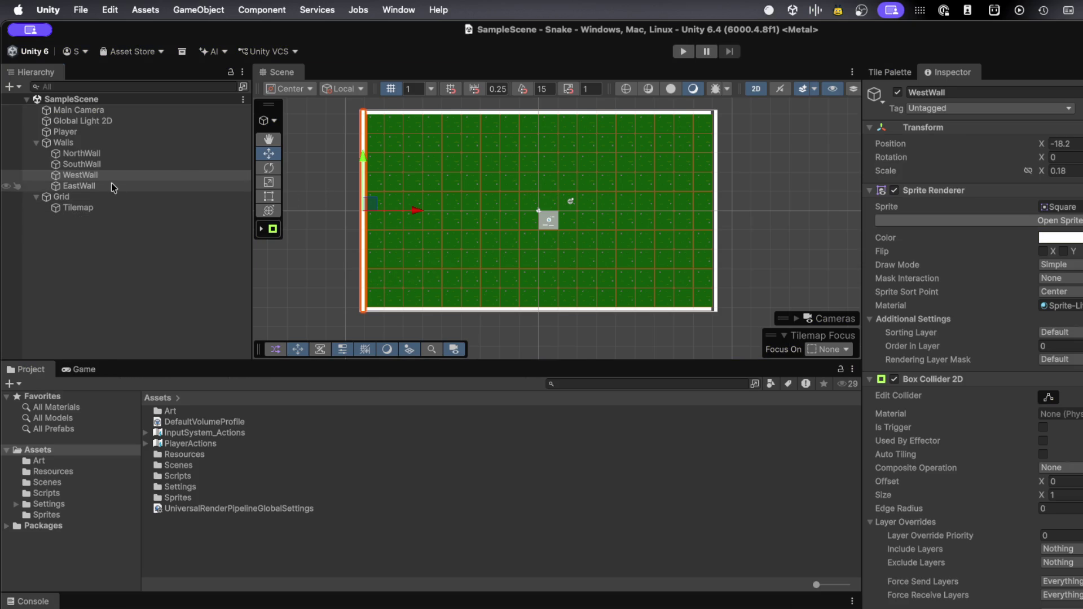
{"action": "double_click", "coordinate": [111, 186]}
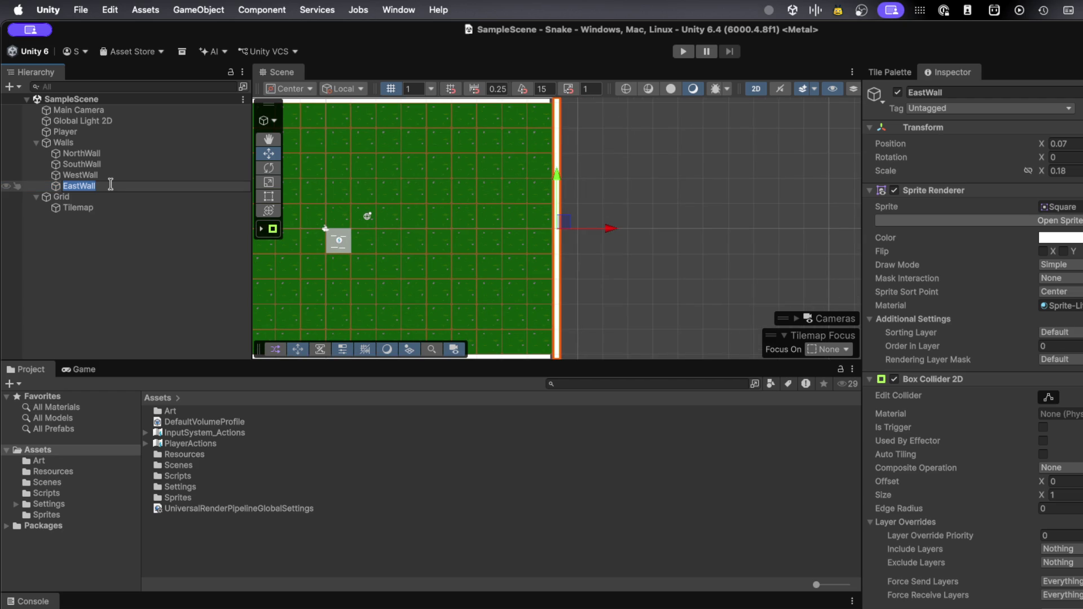
{"action": "left_click", "coordinate": [110, 164]}
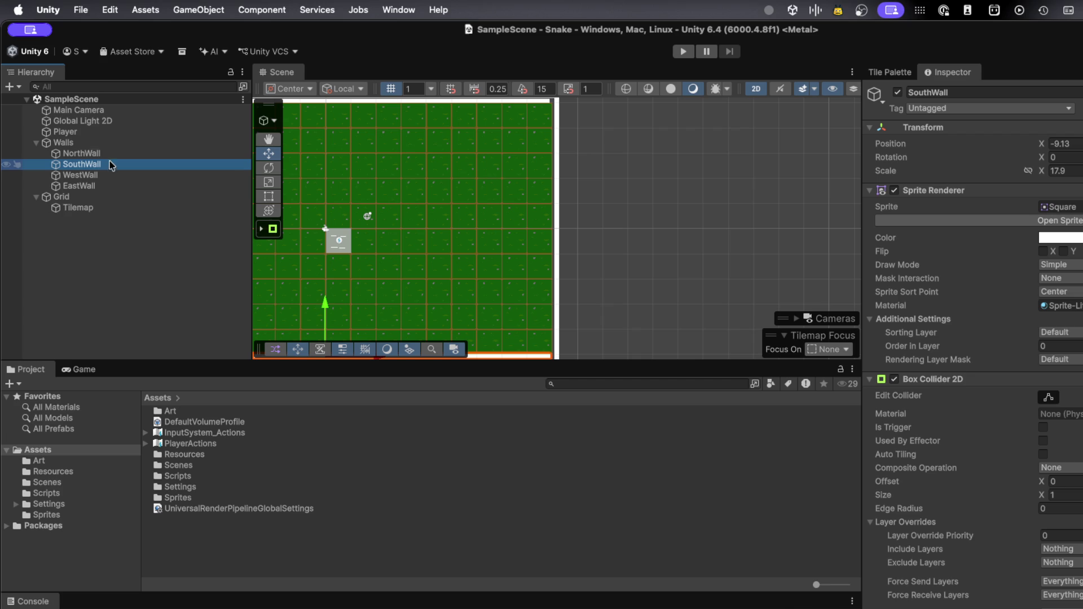
{"action": "left_click", "coordinate": [109, 154]}
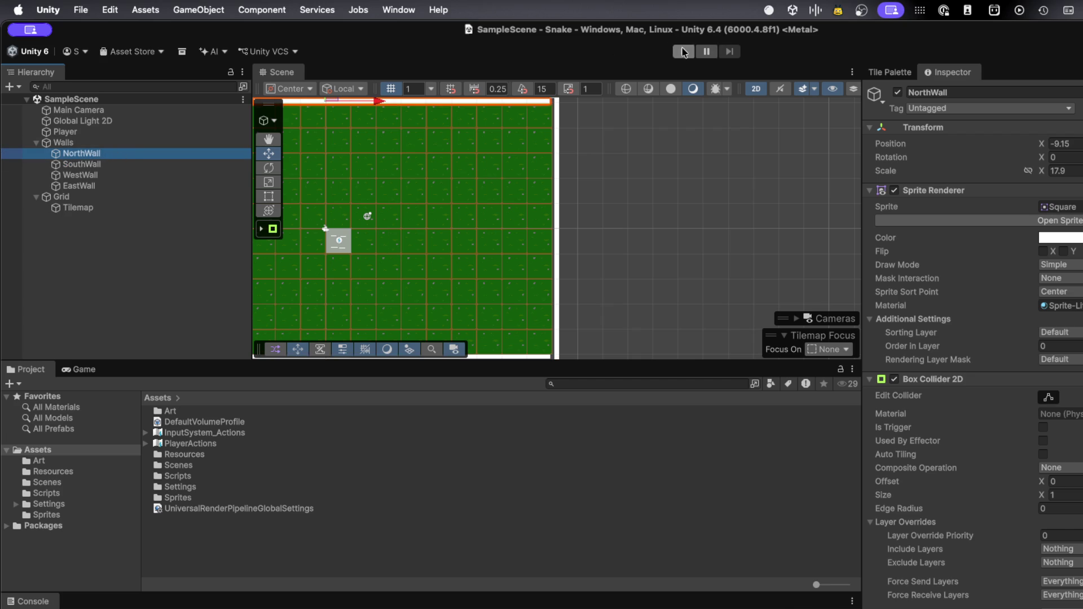
Play the scene, steer the snake up, left, down, right and left, then stop
{"action": "left_click", "coordinate": [683, 52]}
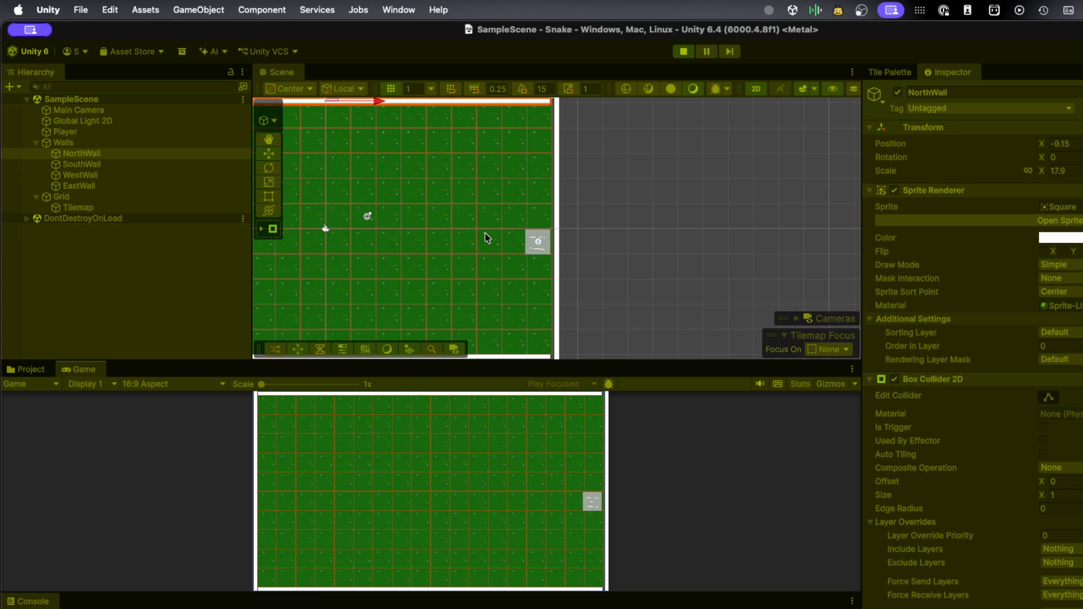
{"action": "key", "text": "Up"}
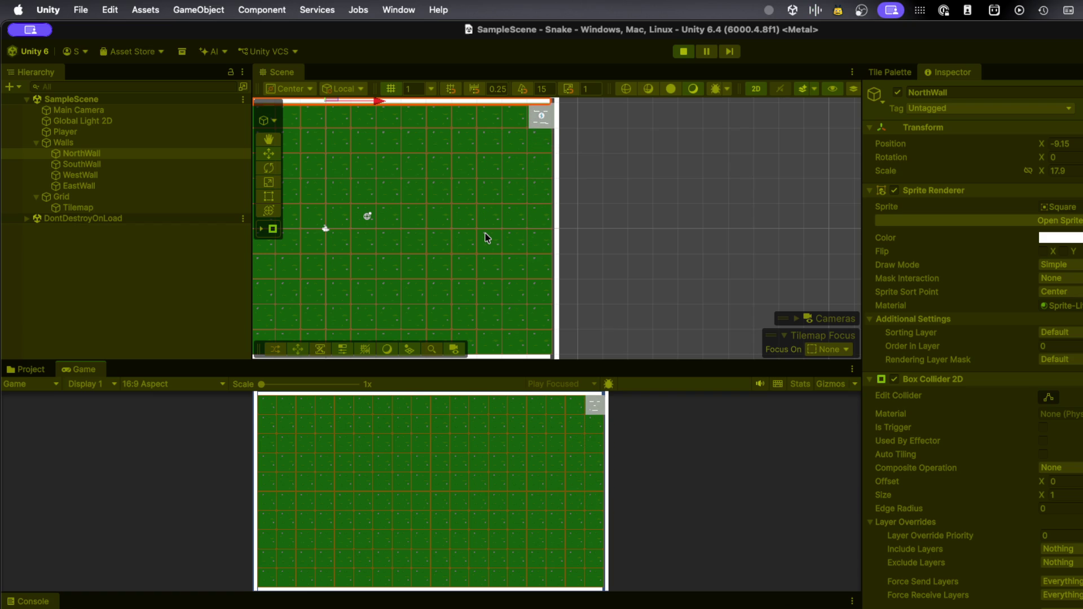
{"action": "key", "text": "Left"}
{"action": "key", "text": "Down"}
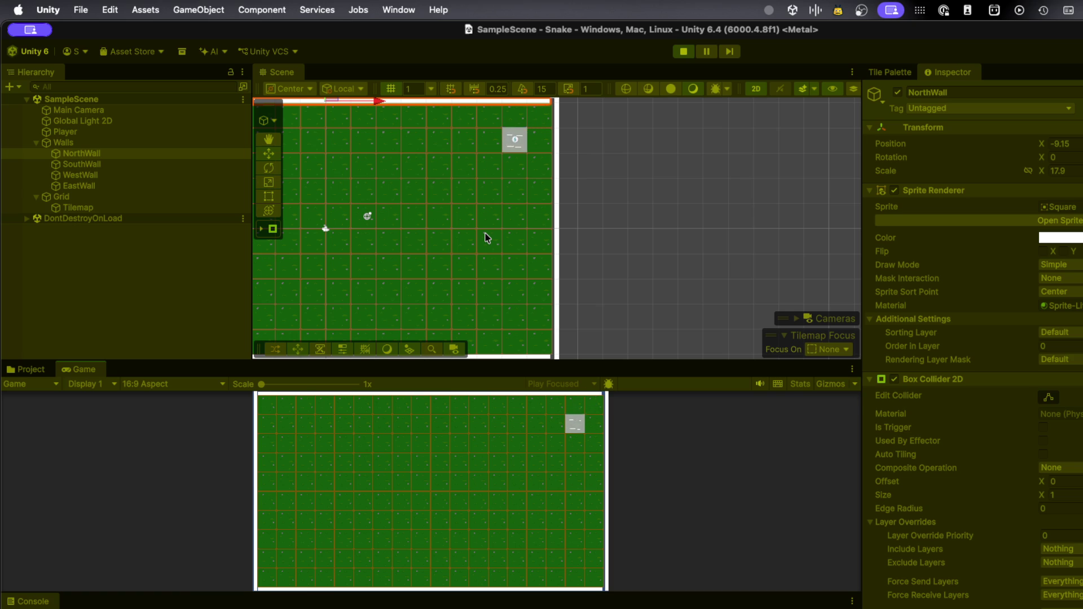
{"action": "key", "text": "Down"}
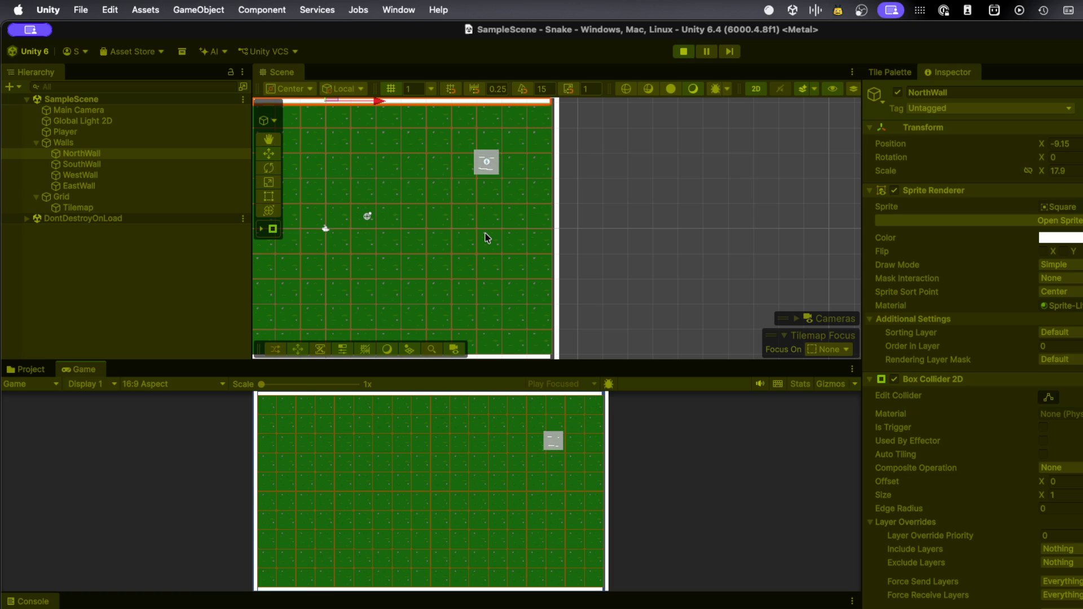
{"action": "key", "text": "Down"}
{"action": "key", "text": "Left"}
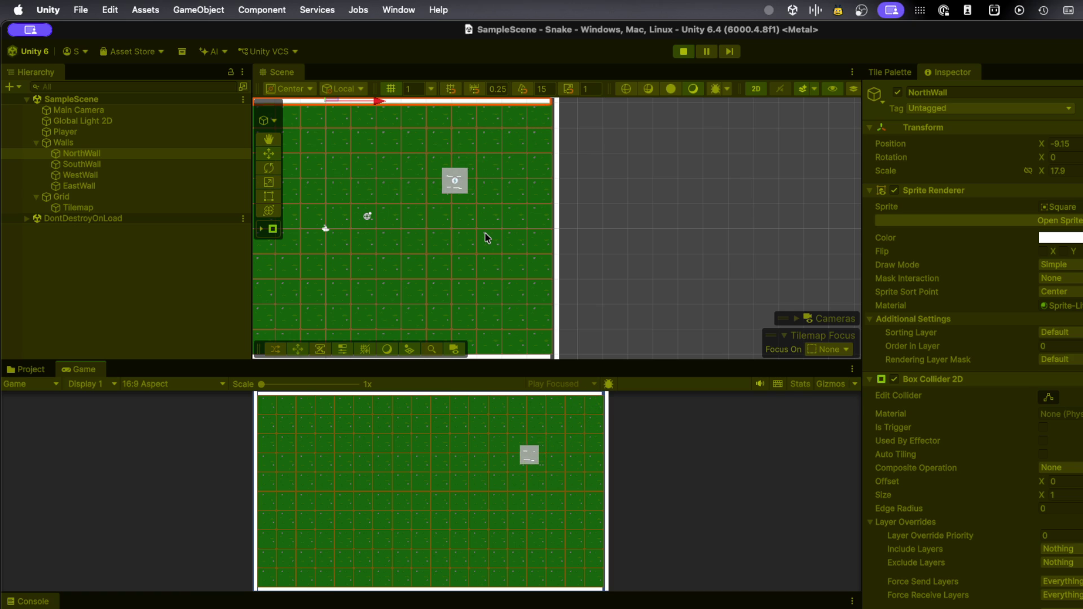
{"action": "key", "text": "Down"}
{"action": "key", "text": "Left"}
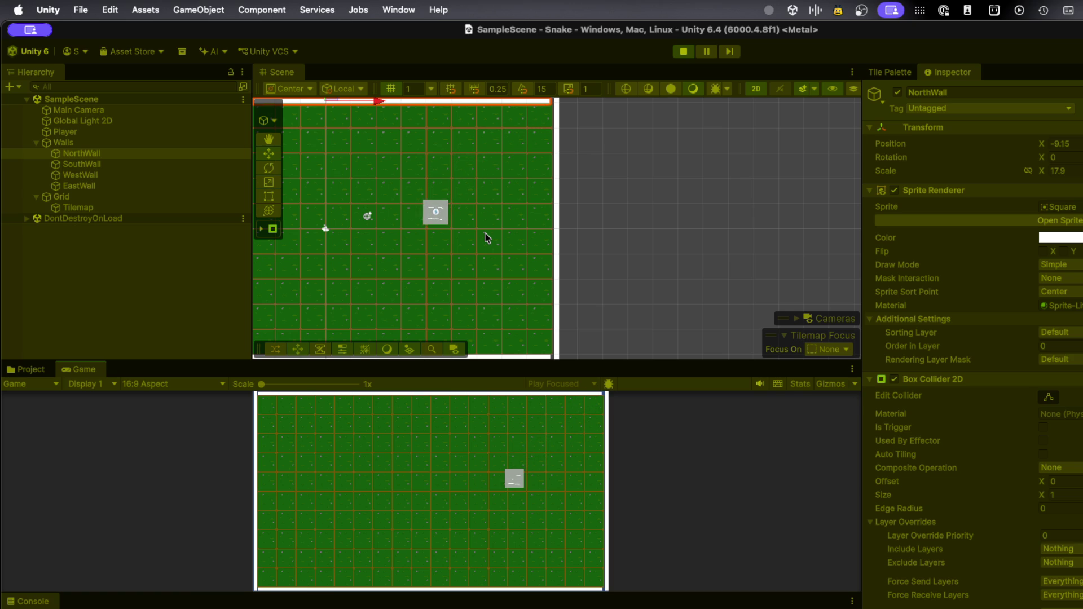
{"action": "key", "text": "Right"}
{"action": "key", "text": "Left"}
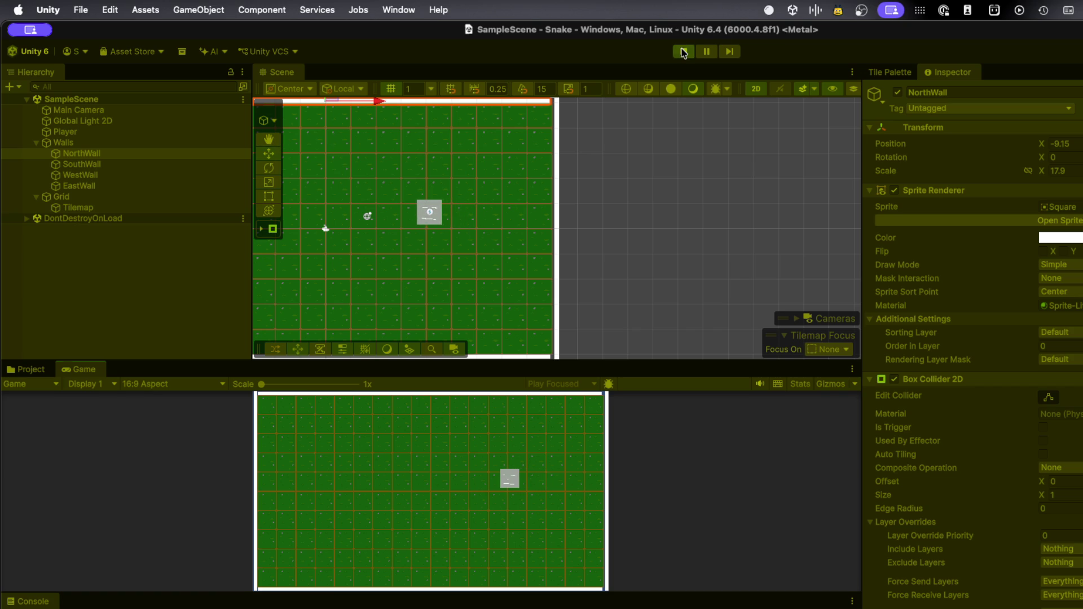
{"action": "left_click", "coordinate": [683, 52]}
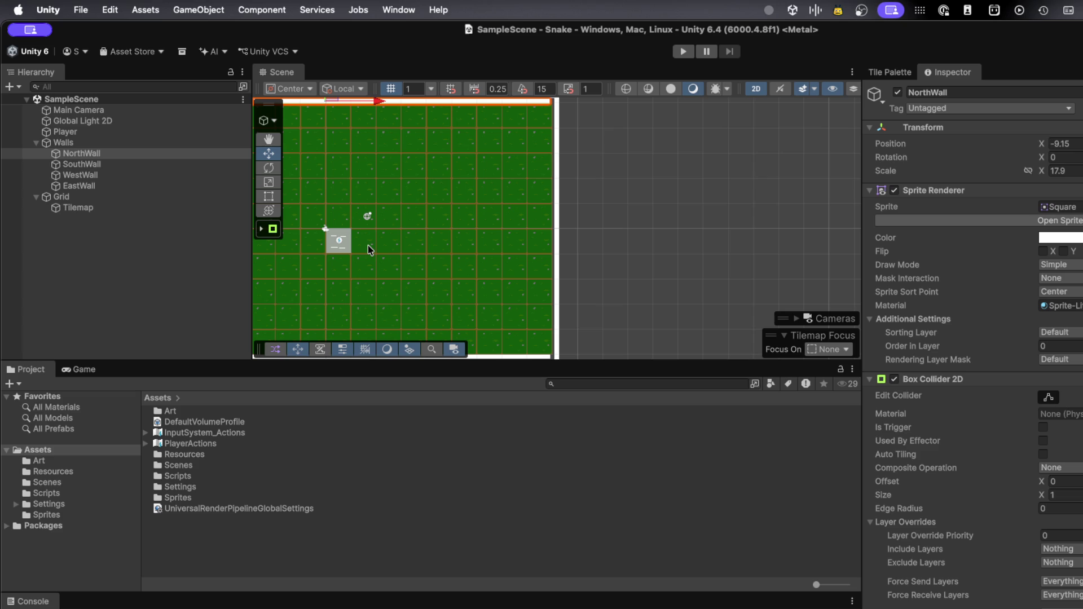
Select Player to review its Sprite Renderer, Rigidbody 2D and collider, then enlarge the Scene view
{"action": "left_click", "coordinate": [68, 132]}
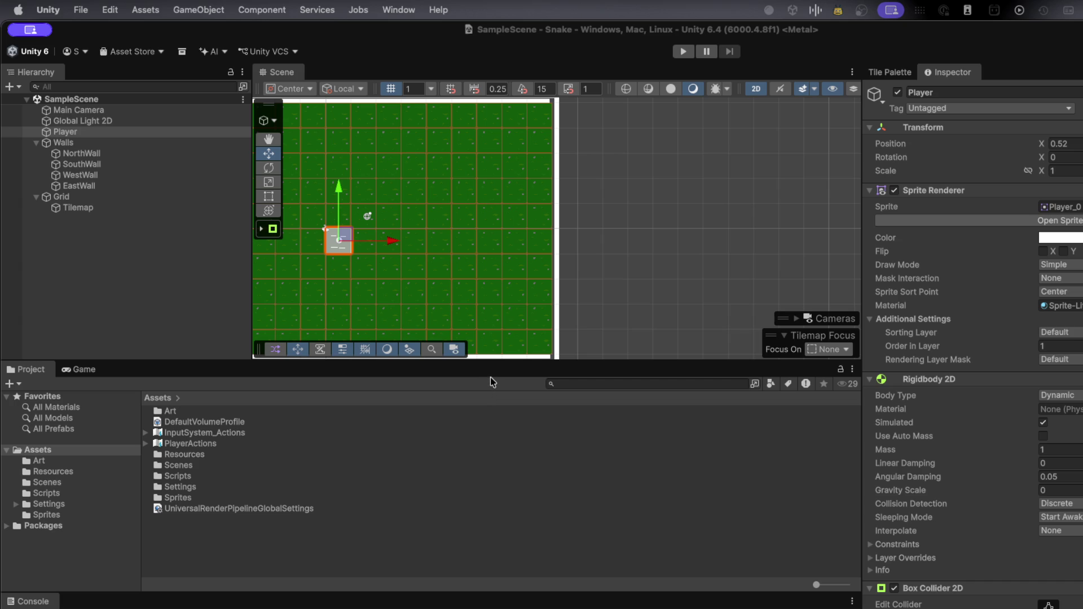
{"action": "left_click_drag", "start_coordinate": [488, 361], "coordinate": [477, 472]}
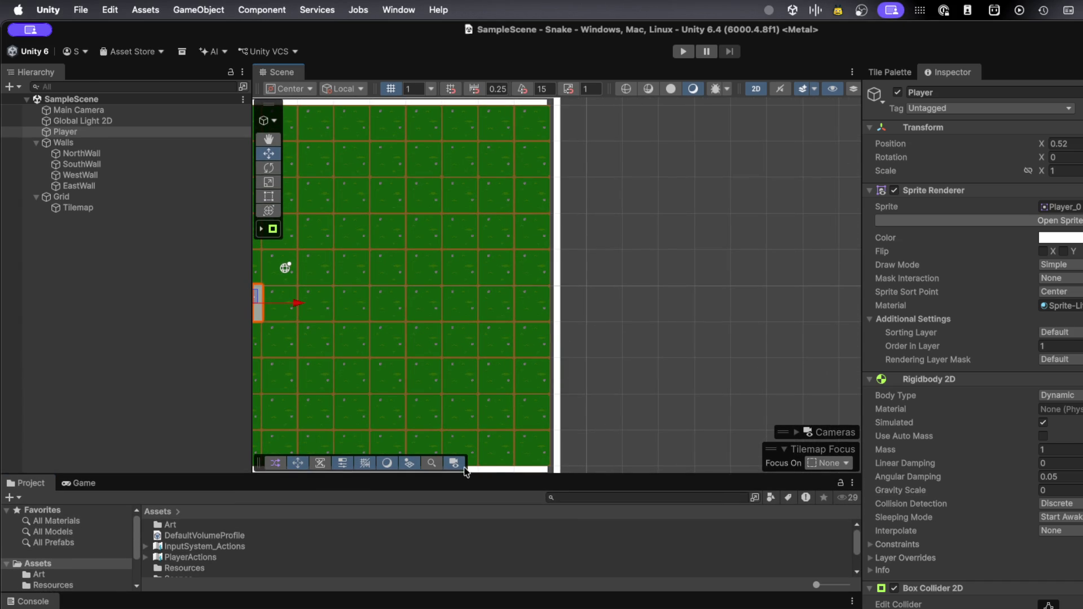
Select the Tilemap and frame the whole grass tilemap in the Scene view
{"action": "left_click", "coordinate": [405, 373]}
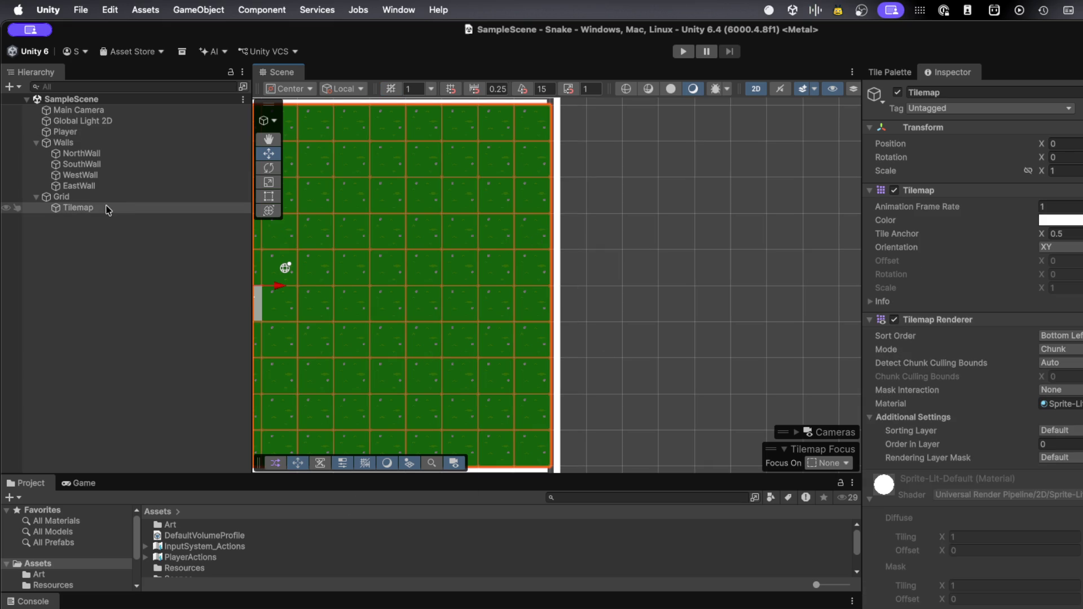
{"action": "double_click", "coordinate": [81, 207]}
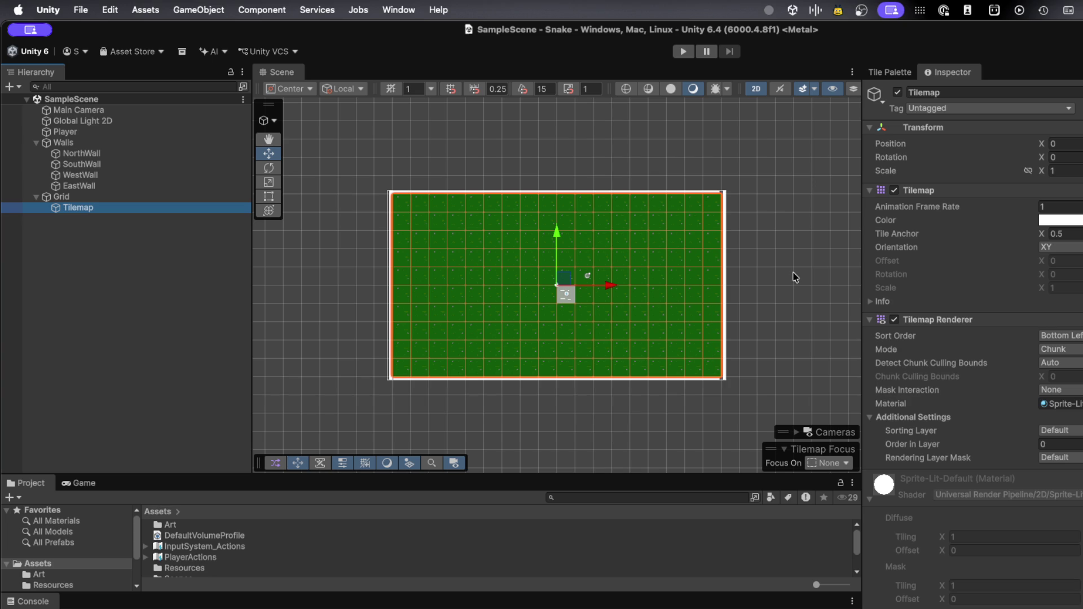
{"action": "key", "text": "alt+space"}
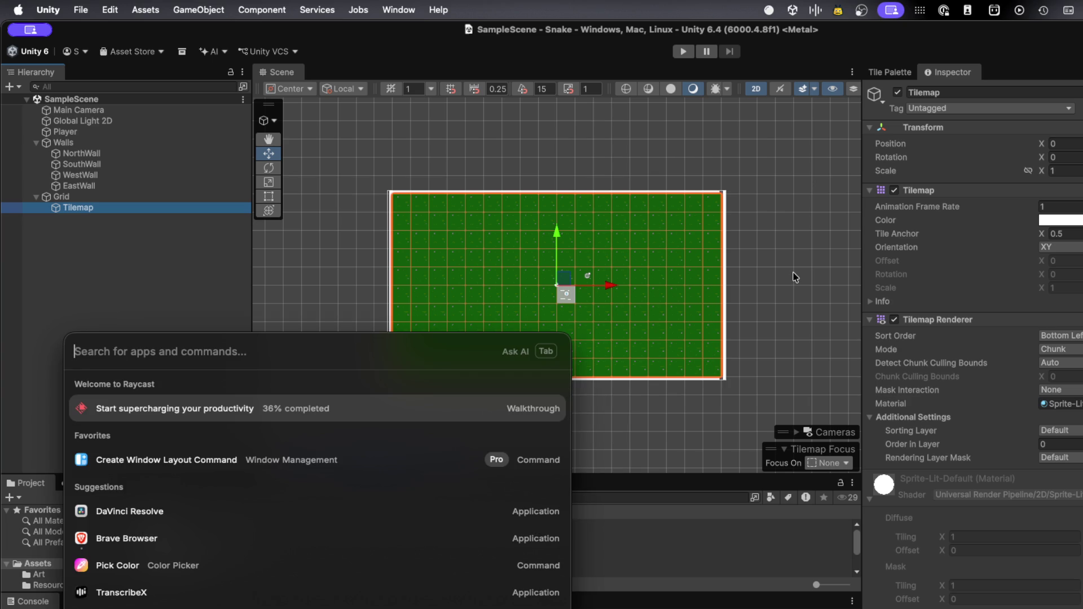
Launch GIMP, close its welcome screen, and move its window aside to bring Unity forward
{"action": "type", "text": "gimp"}
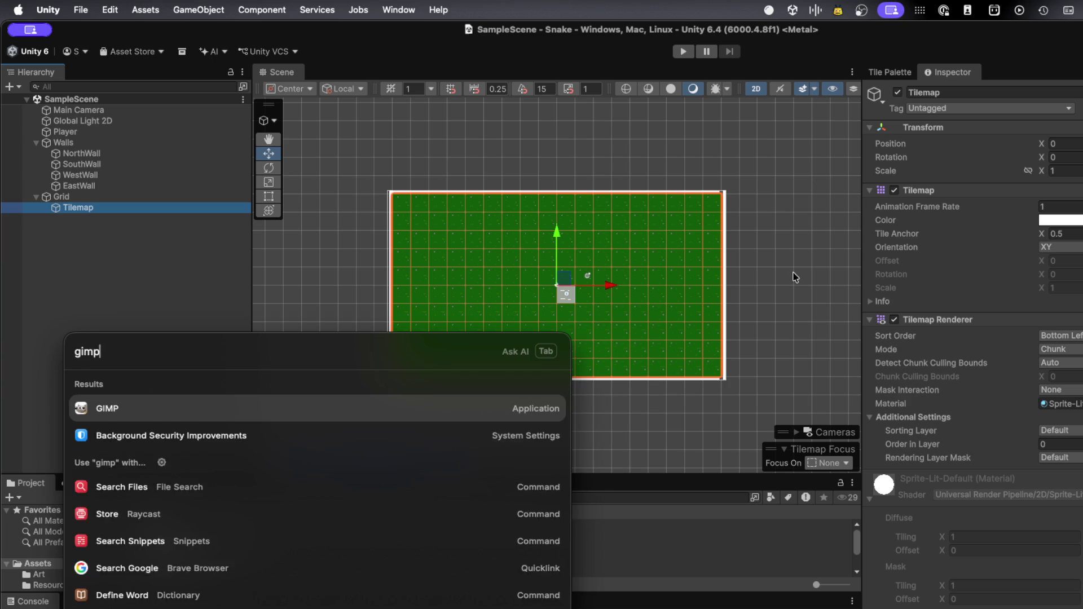
{"action": "key", "text": "Return"}
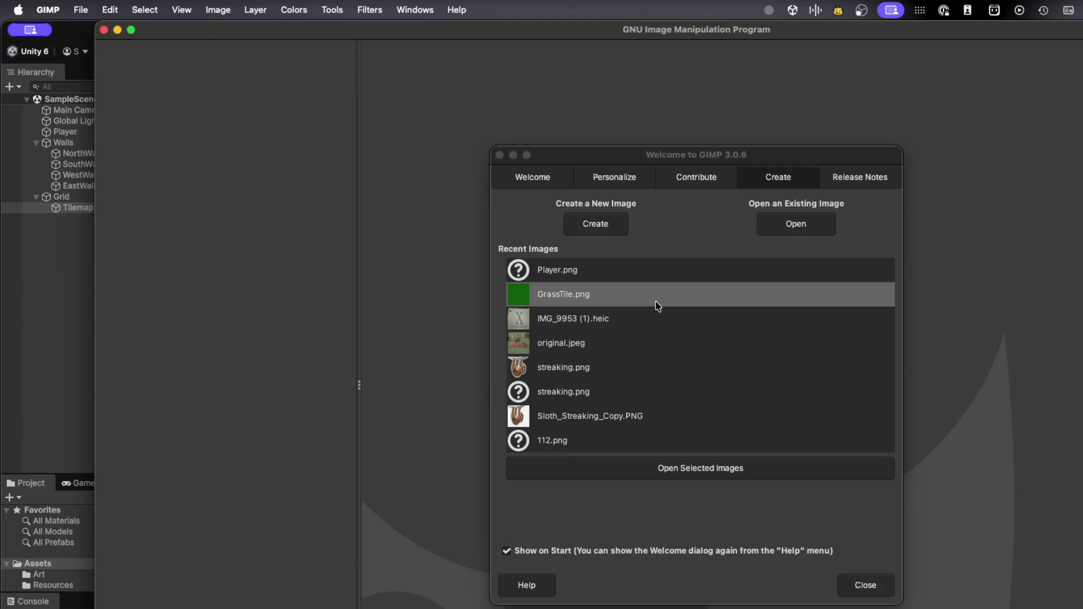
{"action": "left_click", "coordinate": [844, 587]}
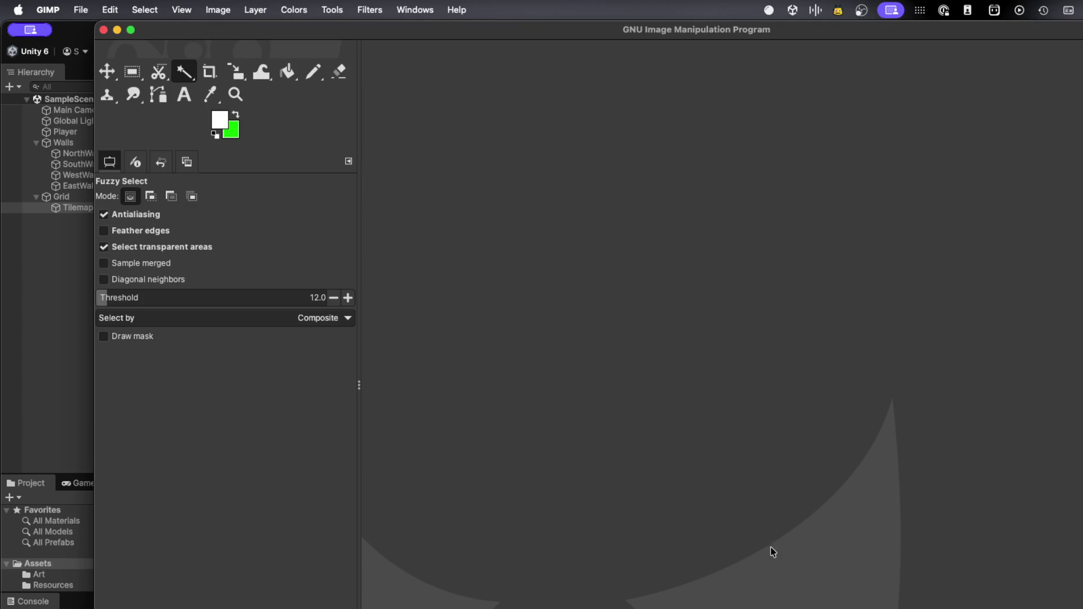
{"action": "mouse_move", "coordinate": [381, 36]}
{"action": "left_mouse_down"}
{"action": "mouse_move", "coordinate": [566, 579]}
{"action": "mouse_move", "coordinate": [657, 520]}
{"action": "left_mouse_up"}
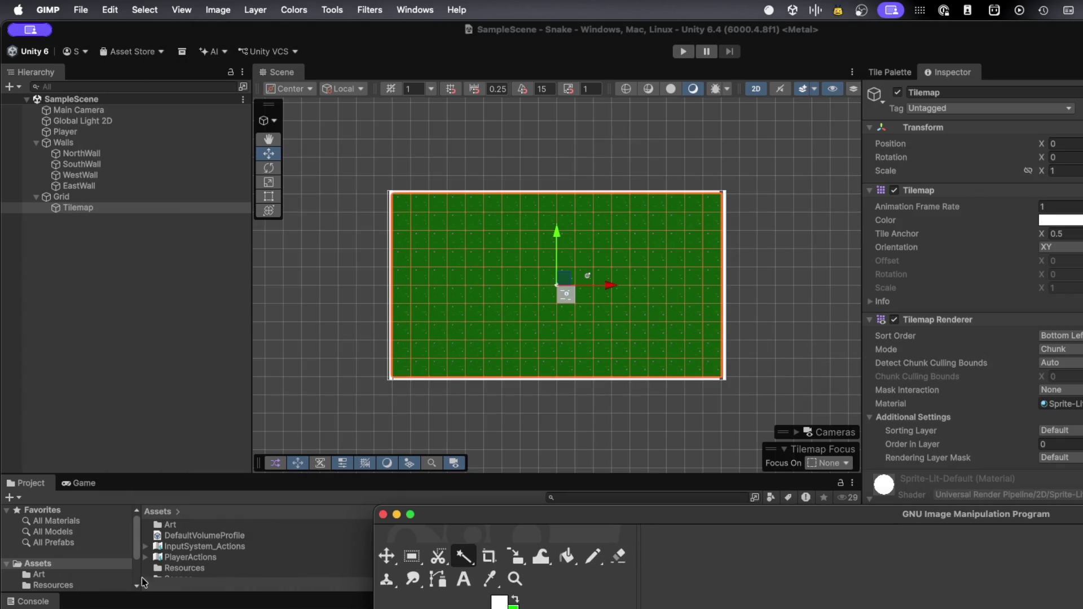
{"action": "left_click", "coordinate": [56, 557]}
In Assets > Art, select GrassTile_0, check New Tile Palette's contents, and open GrassTile_0's context menu
{"action": "scroll", "coordinate": [57, 568], "scroll_direction": "down", "scroll_amount": 1}
{"action": "left_click", "coordinate": [60, 573]}
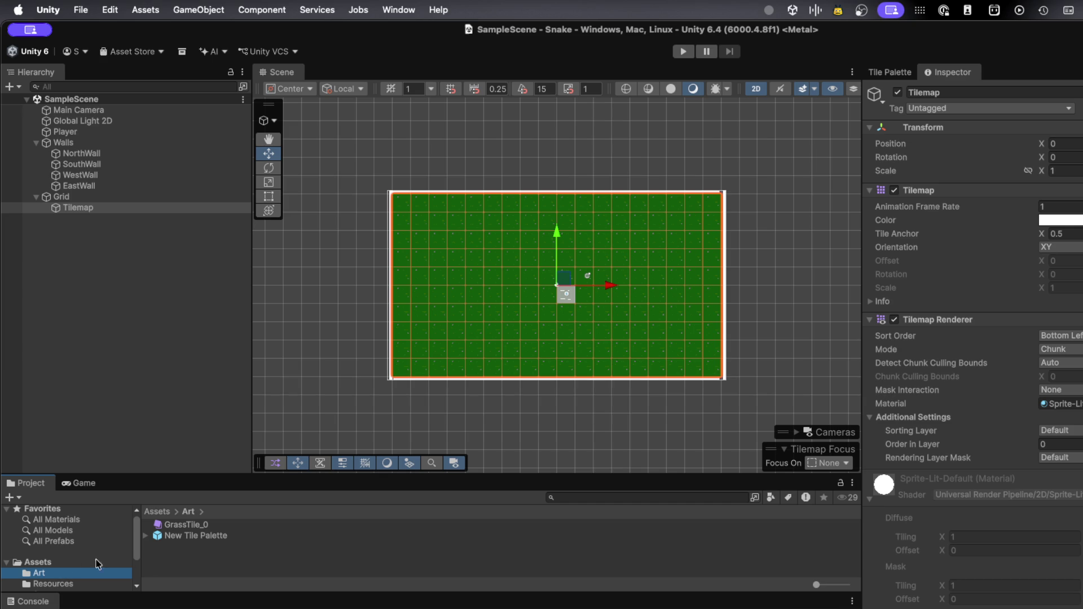
{"action": "left_click", "coordinate": [196, 525]}
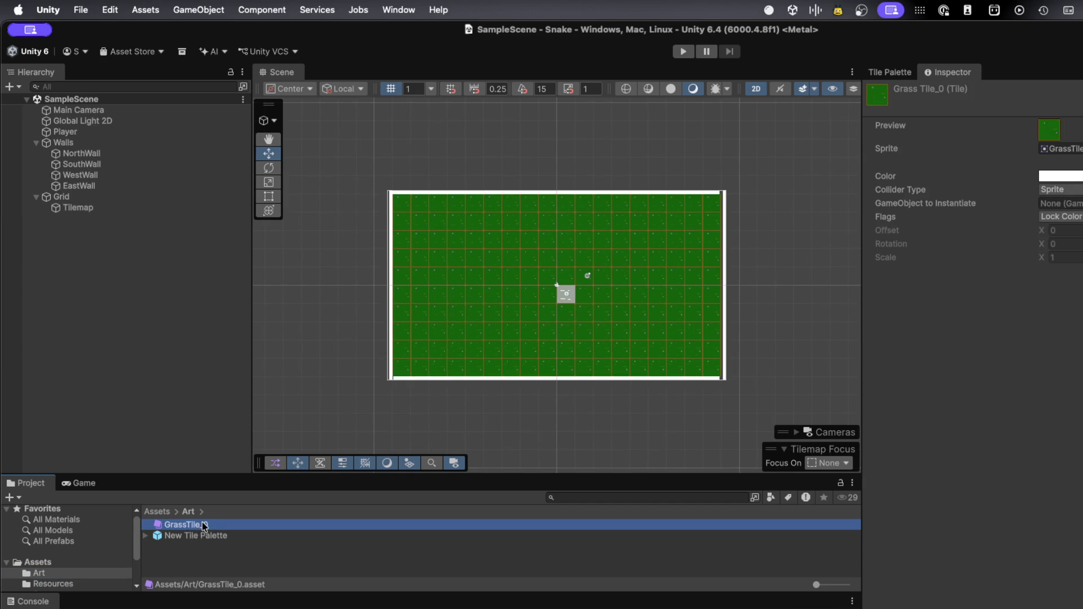
{"action": "left_click", "coordinate": [145, 536]}
{"action": "left_click", "coordinate": [145, 536]}
{"action": "right_click", "coordinate": [182, 529]}
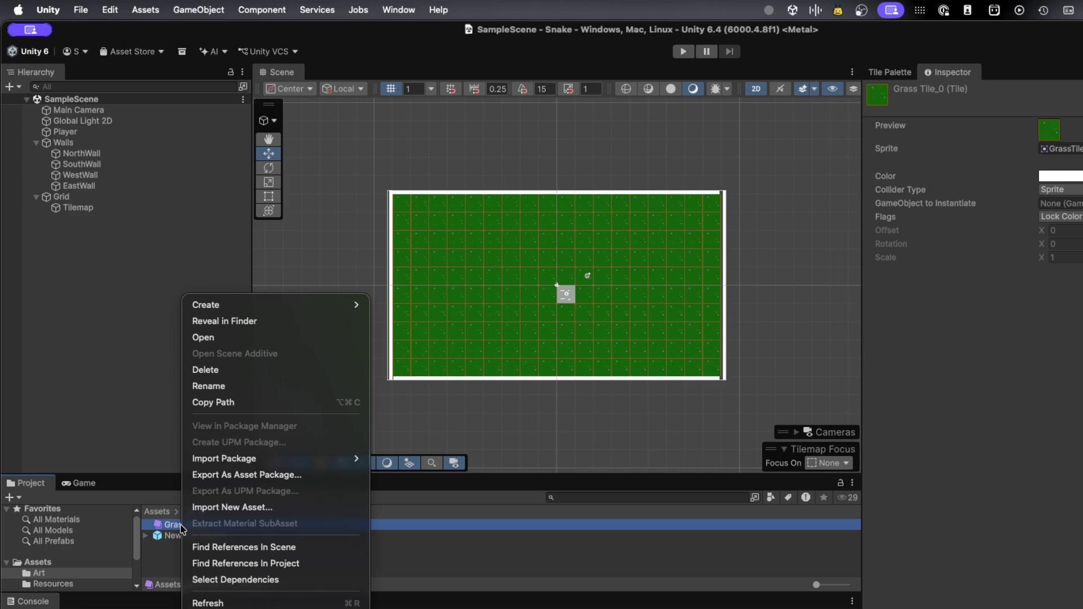
{"action": "mouse_move", "coordinate": [186, 457]}
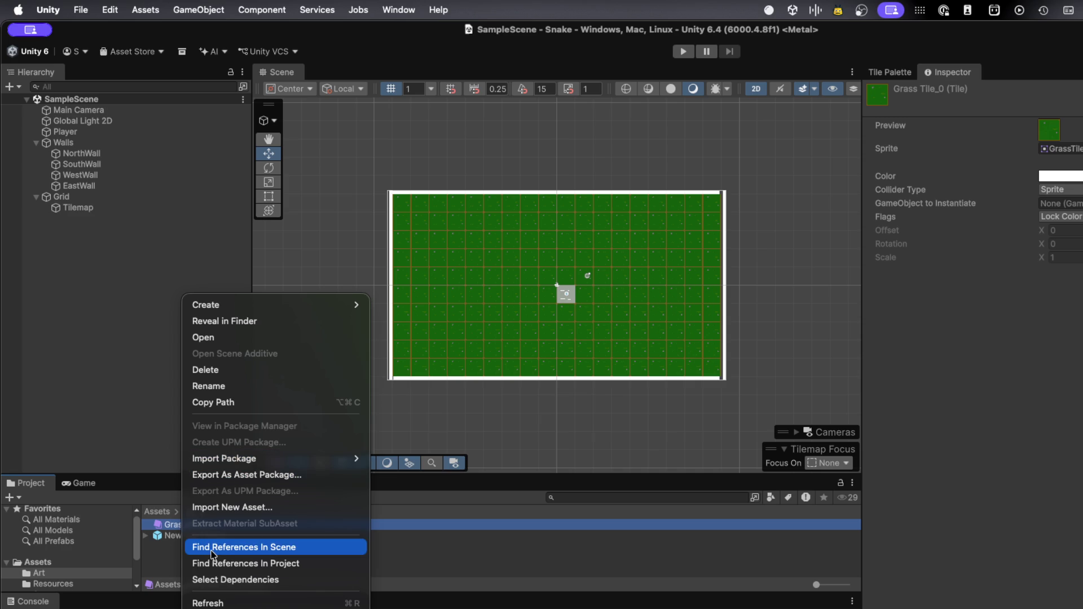
Reveal GrassTile_0 in Finder, then back in Unity select the New Tile Palette asset
{"action": "left_click", "coordinate": [260, 315]}
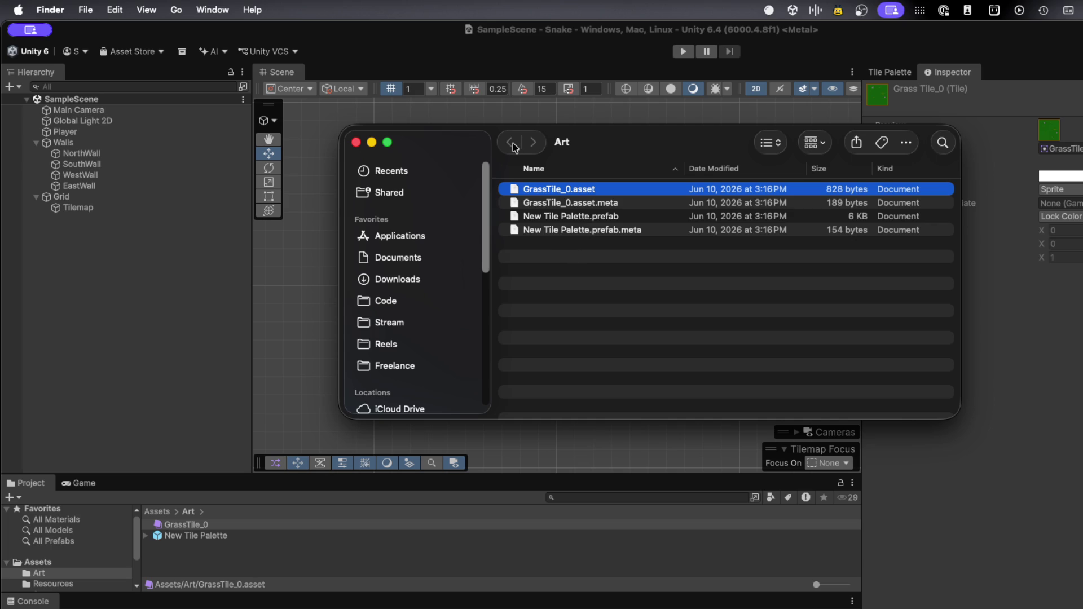
{"action": "left_click", "coordinate": [222, 555]}
{"action": "left_click", "coordinate": [209, 538]}
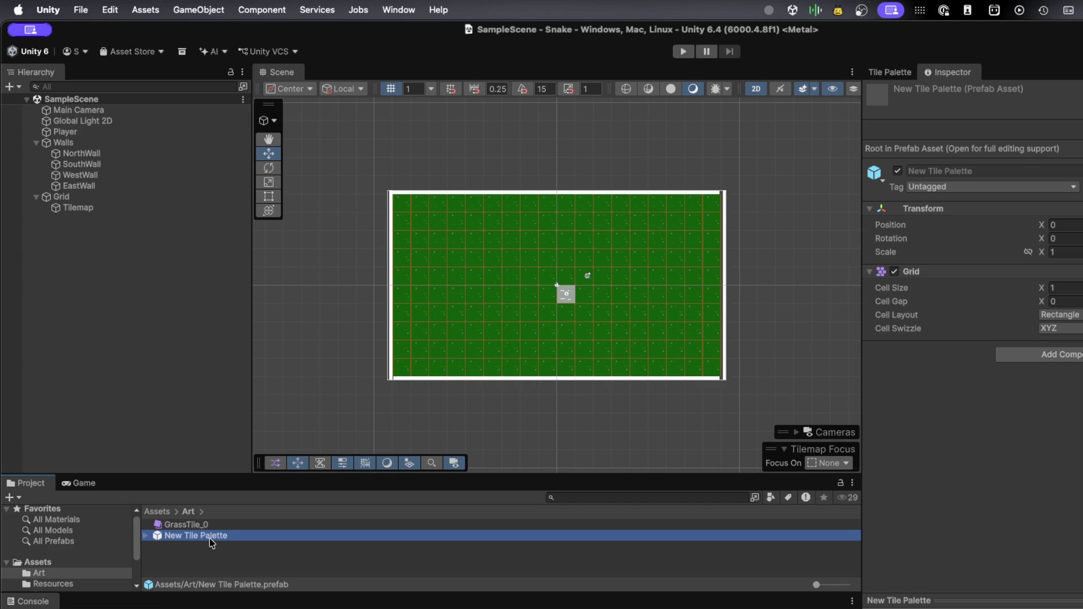
Open the GrassTile prefab from Resources in Prefab Mode and reveal its file in Finder
{"action": "left_click", "coordinate": [210, 529]}
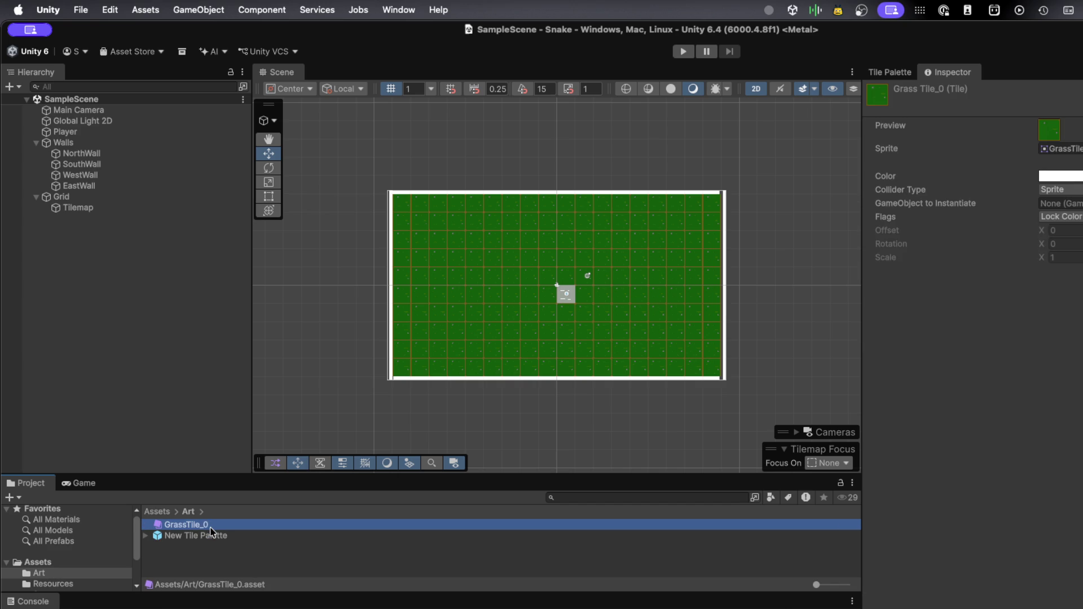
{"action": "scroll", "coordinate": [50, 559], "scroll_direction": "down", "scroll_amount": 3}
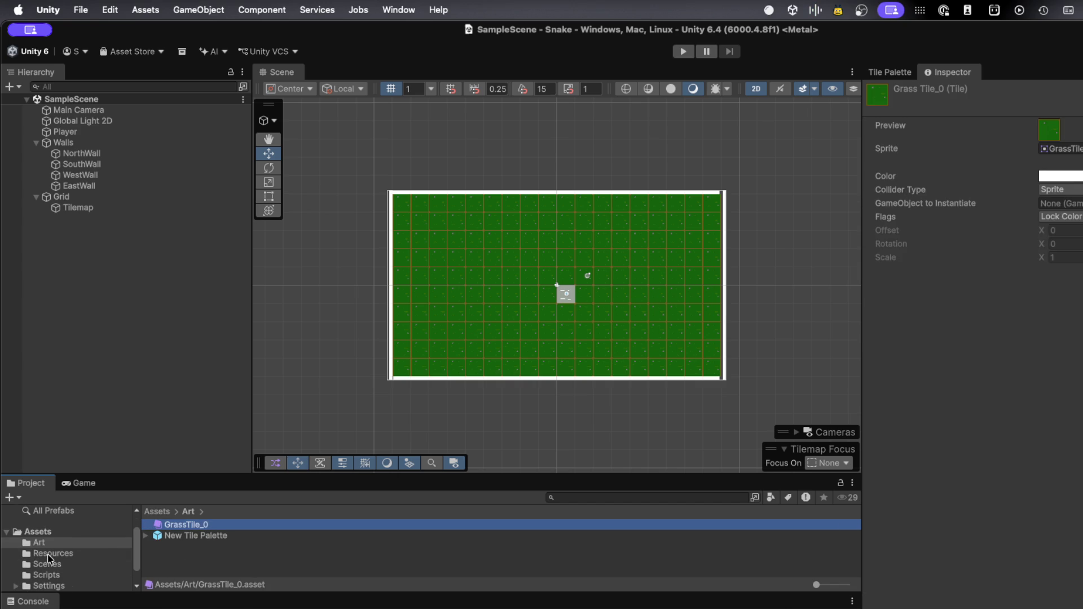
{"action": "left_click", "coordinate": [64, 541]}
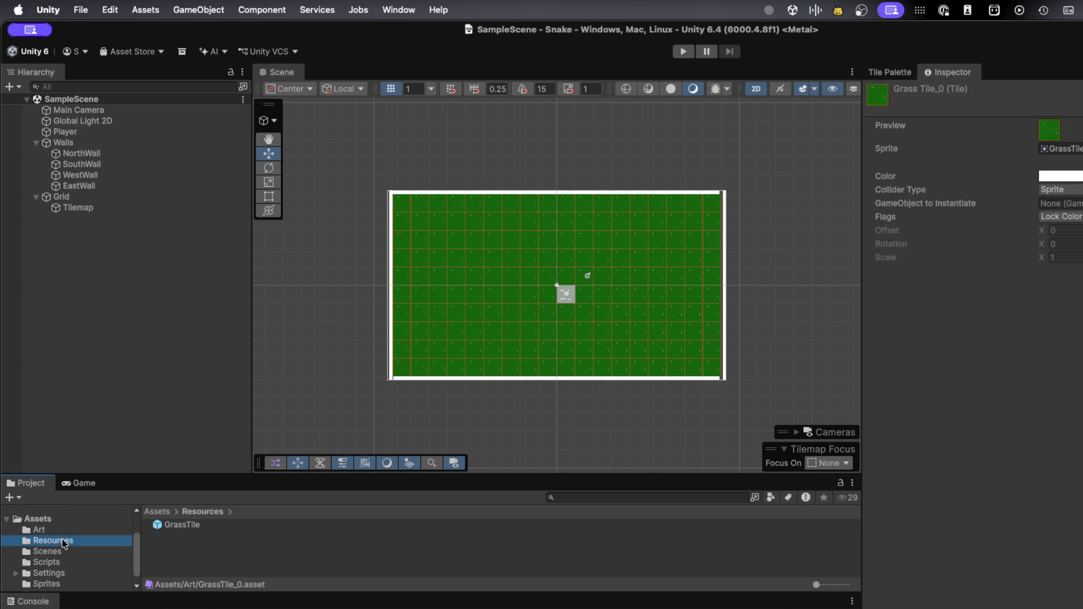
{"action": "double_click", "coordinate": [181, 527]}
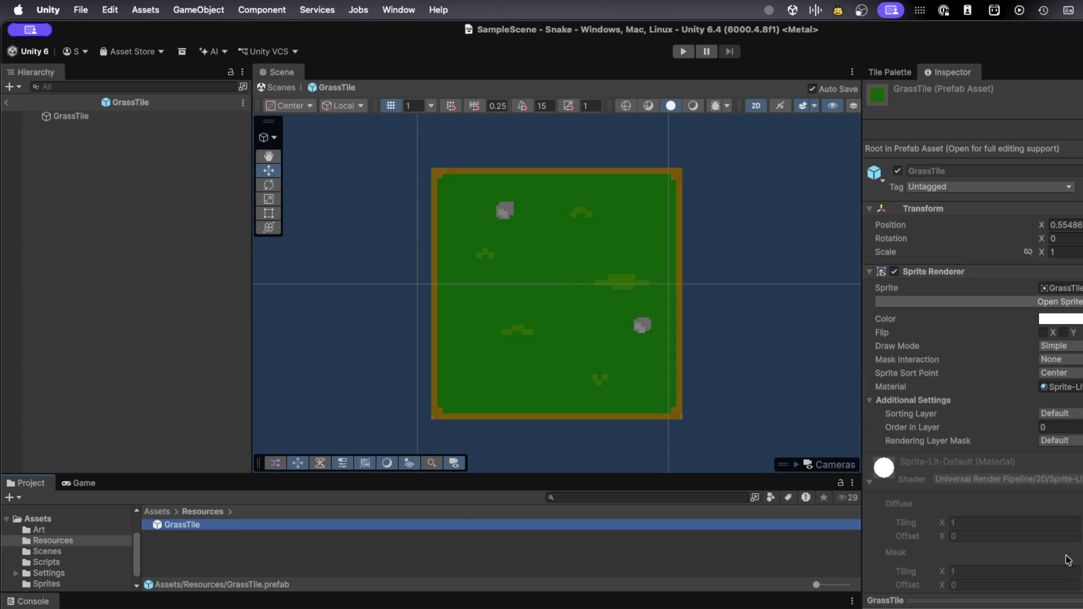
{"action": "right_click", "coordinate": [210, 526]}
{"action": "left_click", "coordinate": [253, 320]}
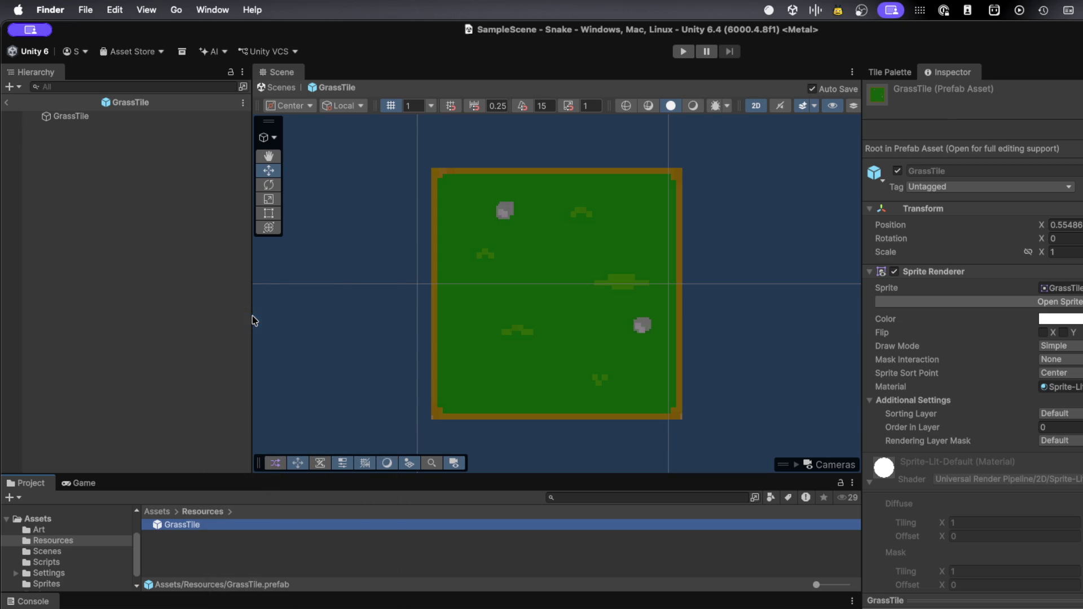
Close the Finder window and select the GrassTile sprite in the Sprites folder
{"action": "left_click", "coordinate": [659, 300]}
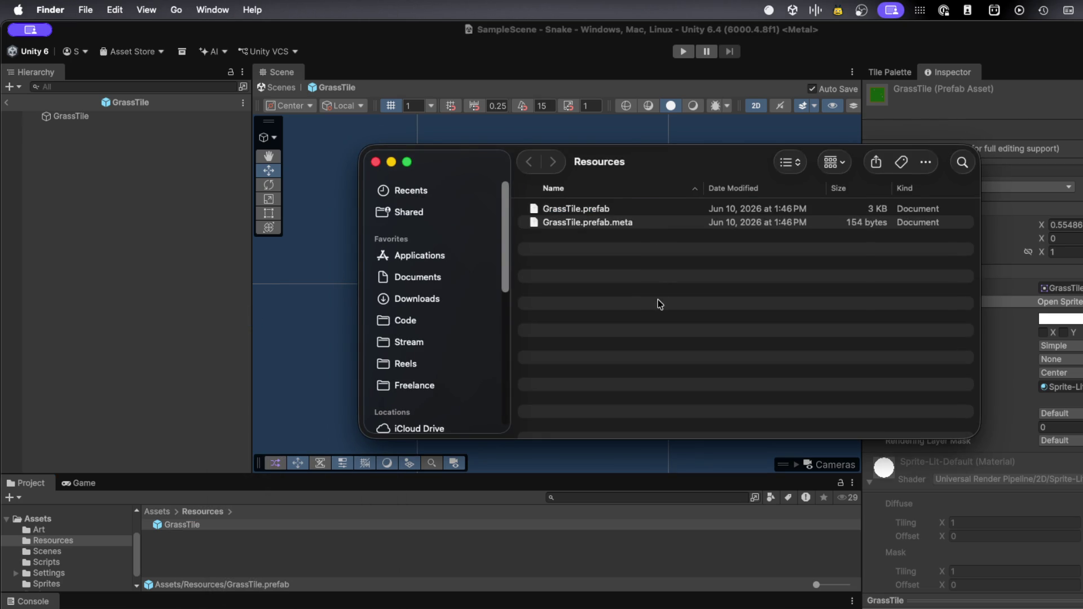
{"action": "key", "text": "super+w"}
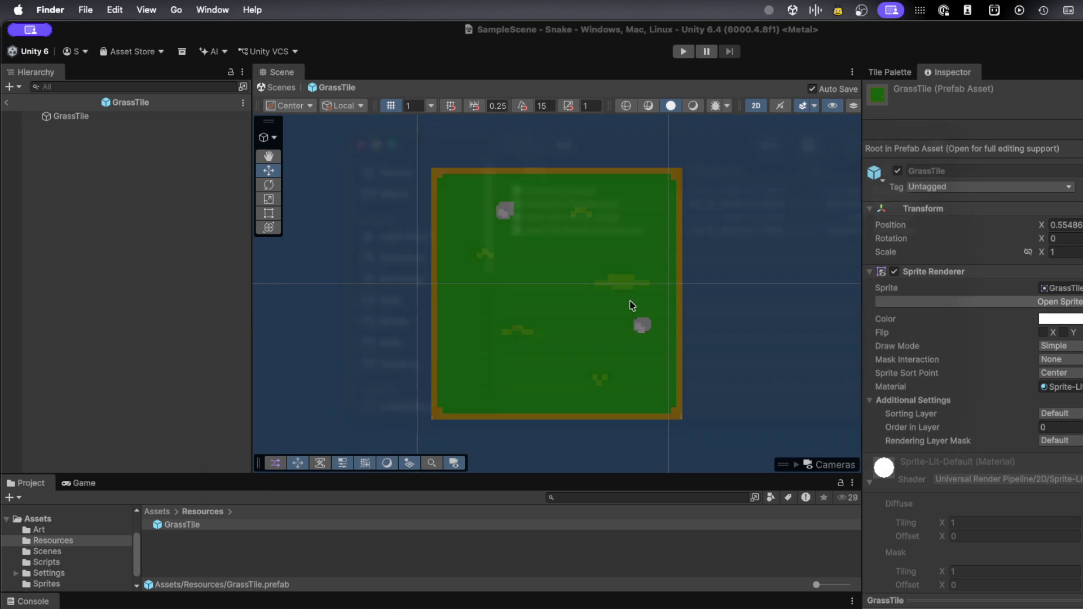
{"action": "scroll", "coordinate": [104, 554], "scroll_direction": "down", "scroll_amount": 1}
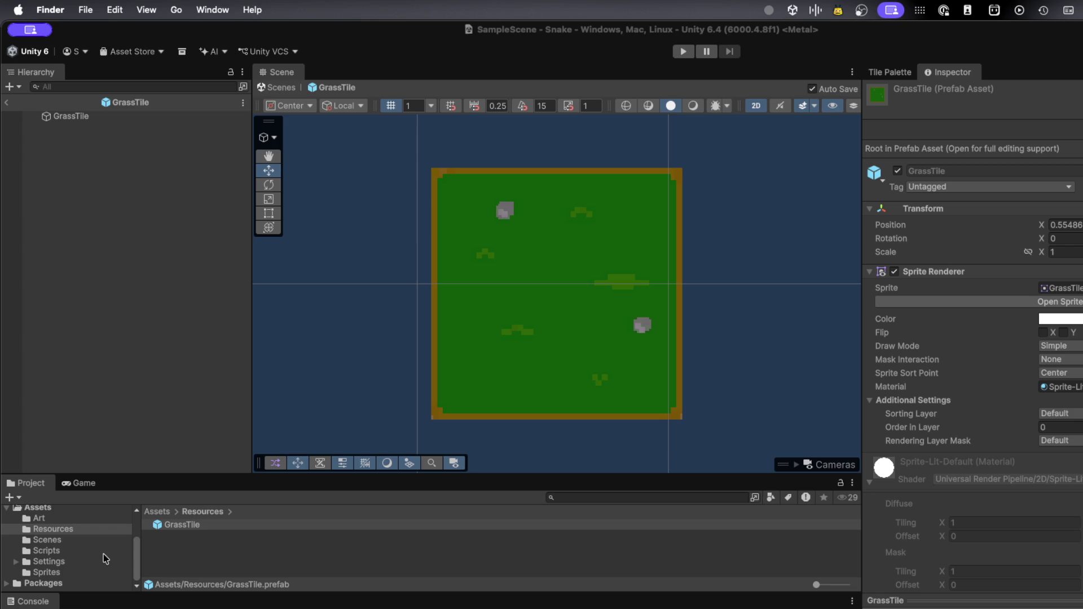
{"action": "left_click", "coordinate": [46, 573]}
{"action": "left_click", "coordinate": [178, 526]}
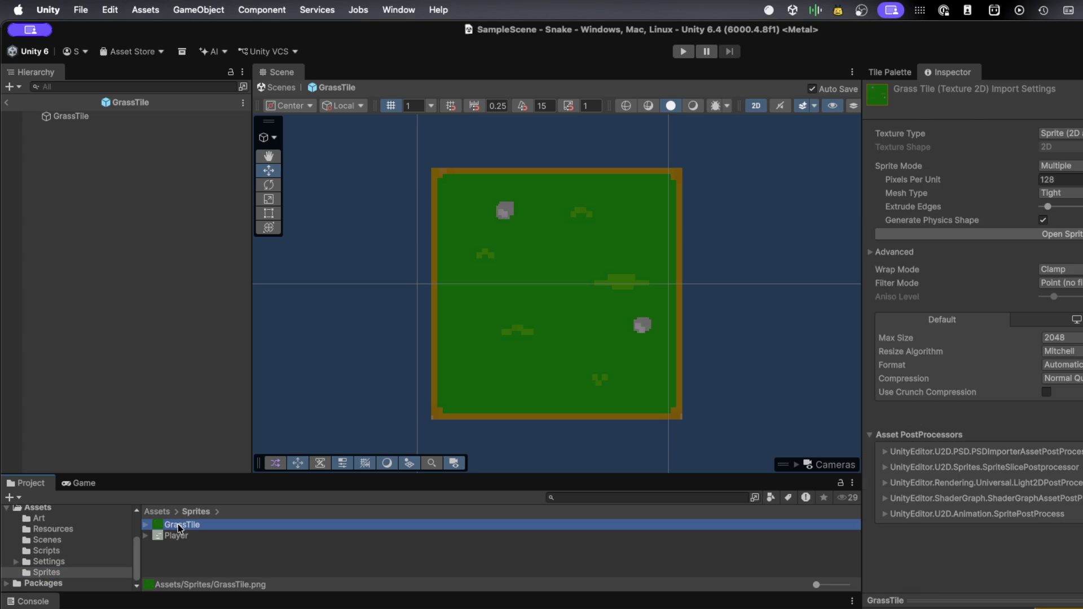
Open GrassTile.png in Preview and reposition the Preview and GIMP windows
{"action": "double_click", "coordinate": [178, 526]}
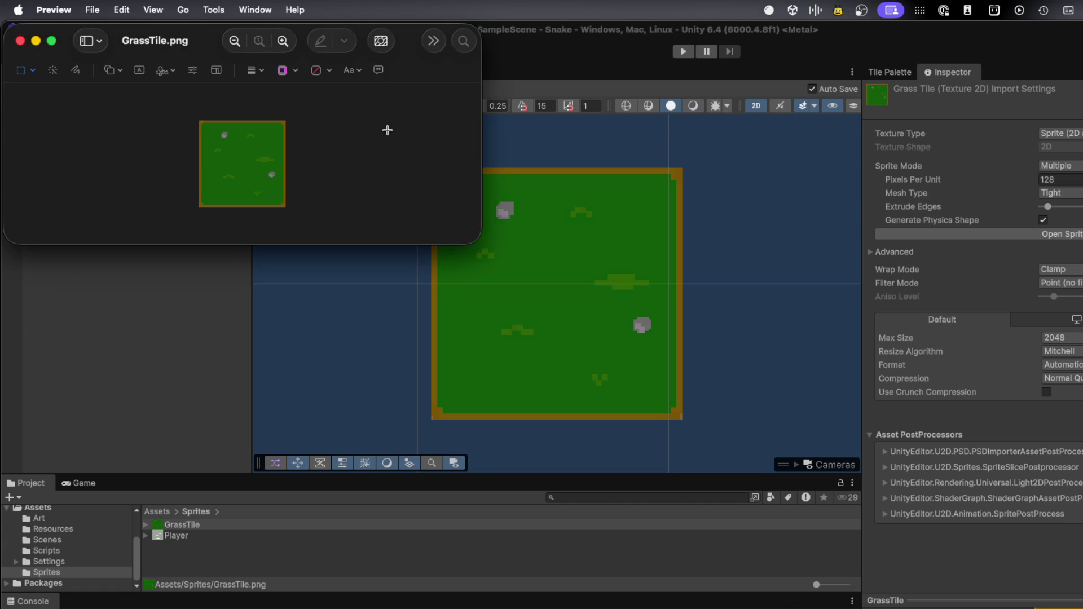
{"action": "mouse_move", "coordinate": [411, 38]}
{"action": "left_mouse_down"}
{"action": "mouse_move", "coordinate": [480, 44]}
{"action": "mouse_move", "coordinate": [653, 137]}
{"action": "left_mouse_up"}
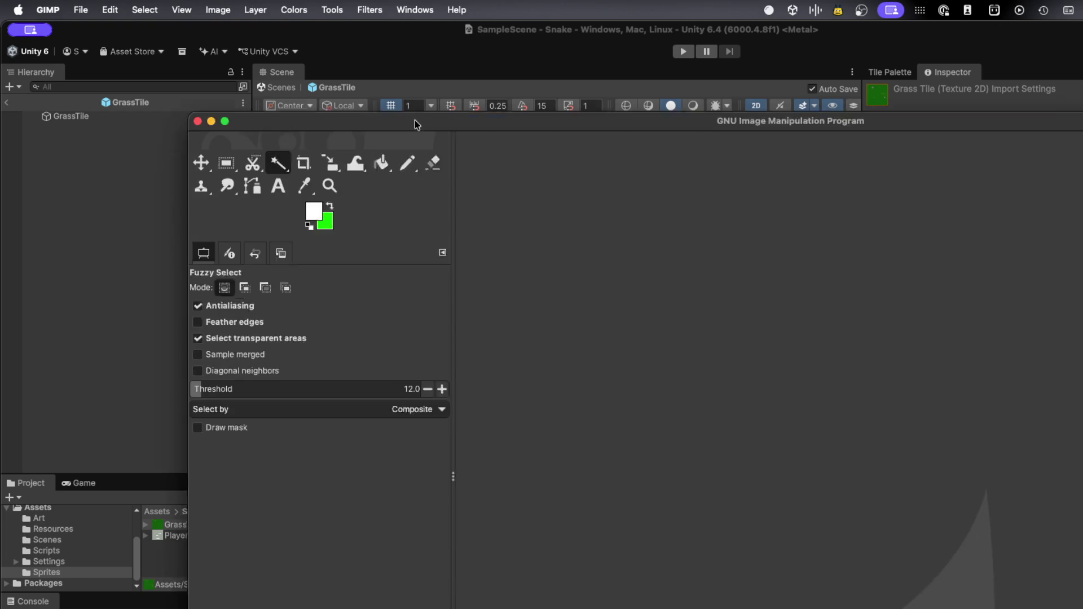
{"action": "mouse_move", "coordinate": [416, 125]}
{"action": "left_mouse_down"}
{"action": "mouse_move", "coordinate": [357, 77]}
{"action": "mouse_move", "coordinate": [293, 63]}
{"action": "mouse_move", "coordinate": [266, 36]}
{"action": "mouse_move", "coordinate": [246, 35]}
{"action": "left_mouse_up"}
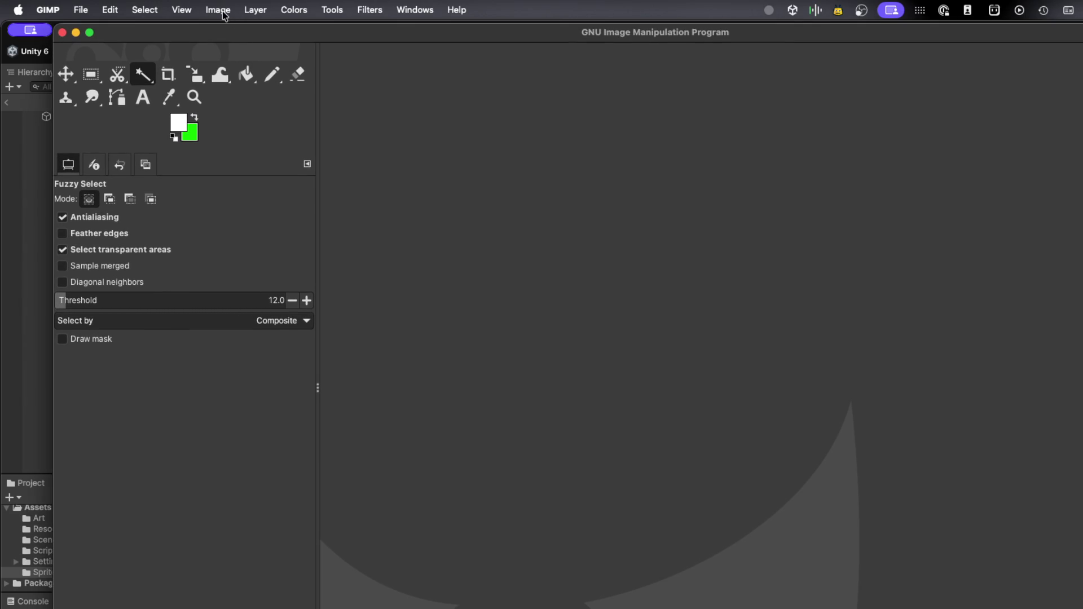
{"action": "left_click", "coordinate": [82, 16]}
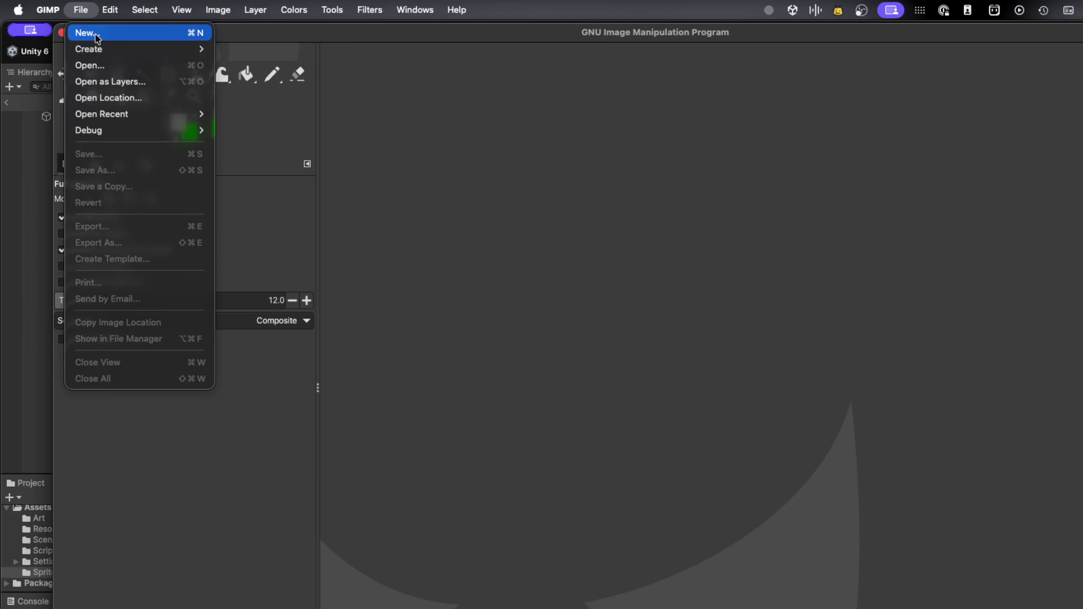
Start a new GIMP image with the 1920 × 1080 width selected, then open the App Store
{"action": "left_click", "coordinate": [96, 34]}
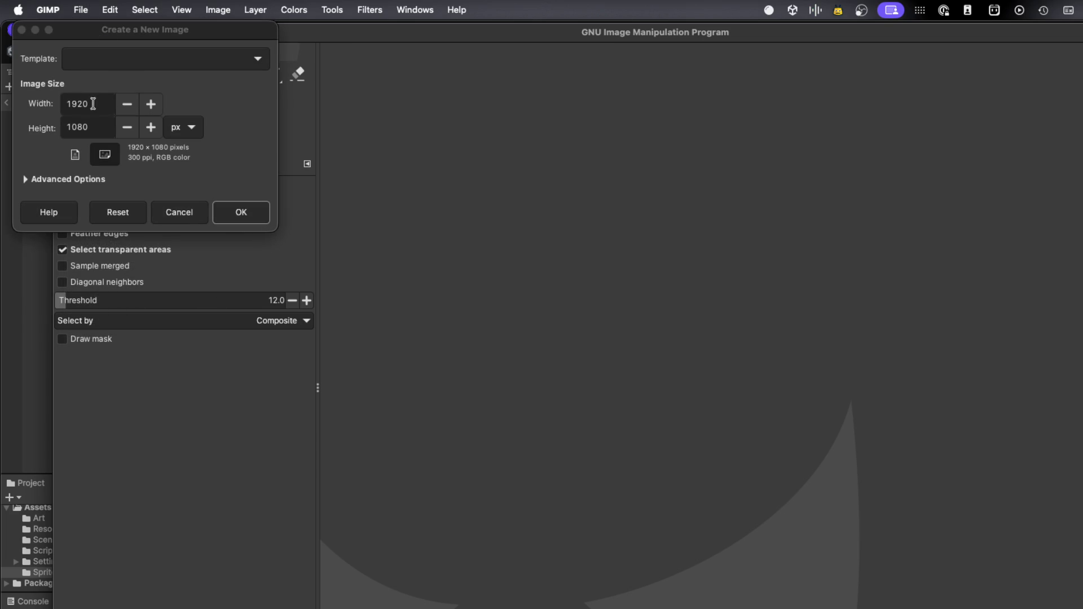
{"action": "left_click_drag", "start_coordinate": [90, 104], "coordinate": [61, 104]}
{"action": "left_click", "coordinate": [446, 178]}
{"action": "left_click", "coordinate": [21, 8]}
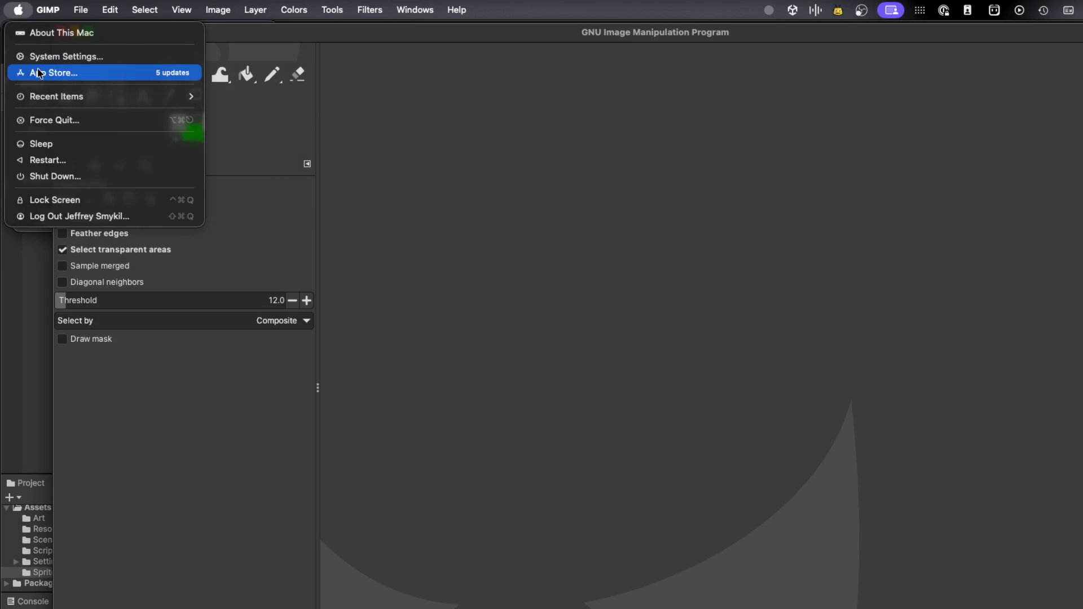
{"action": "left_click", "coordinate": [302, 55]}
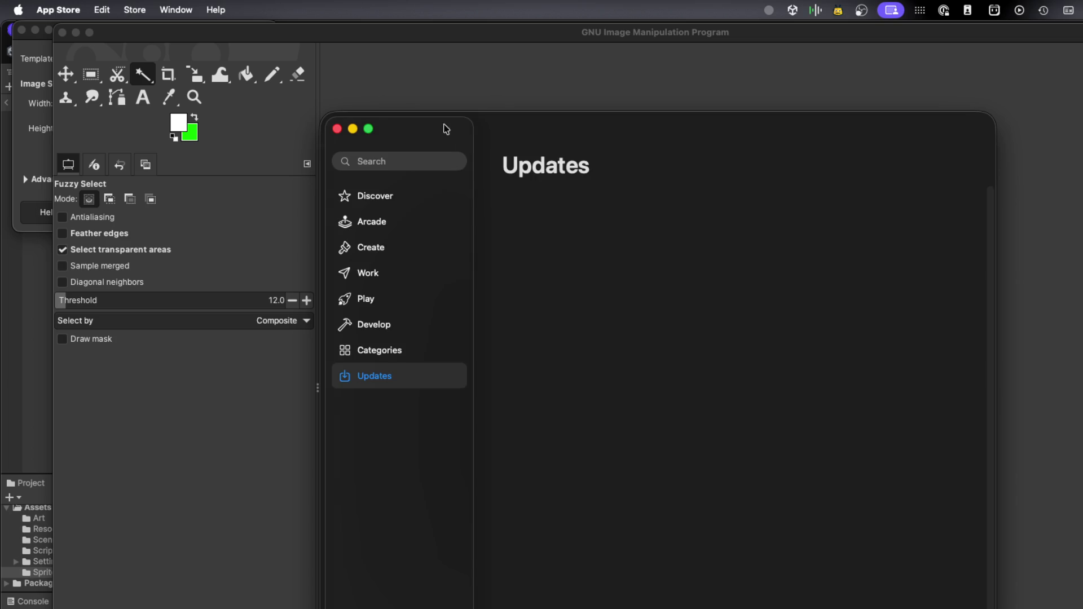
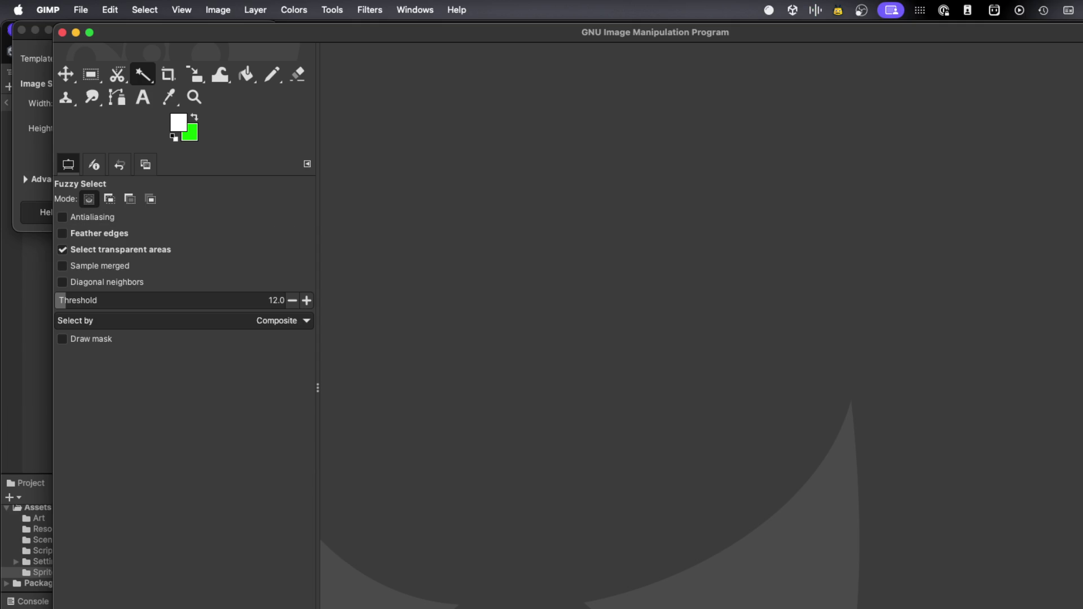
Search the web for 'aesprite github' from the browser's address bar
{"action": "key", "text": "super+Tab"}
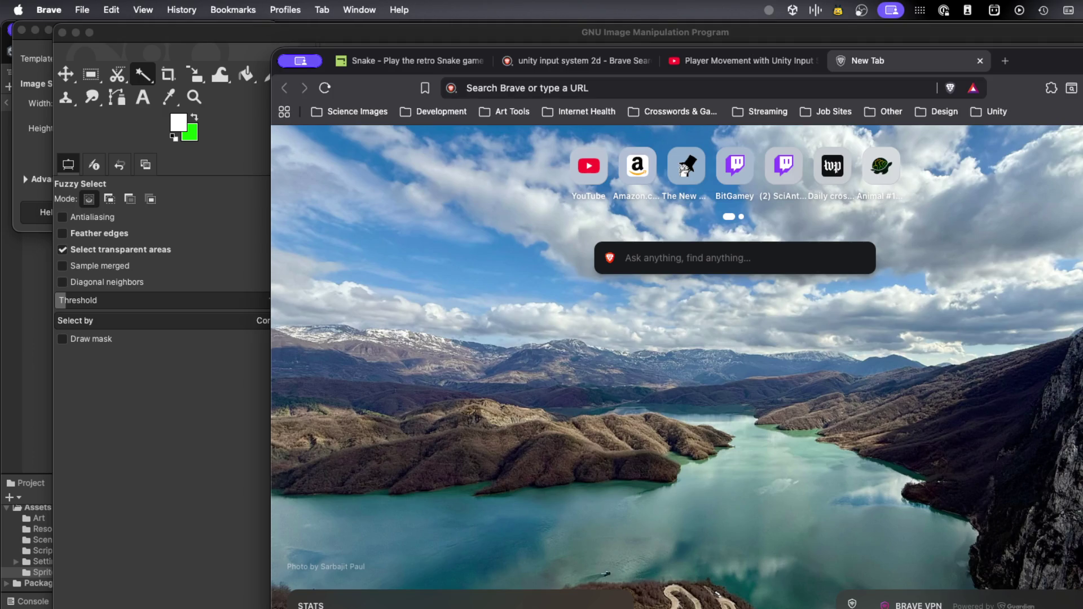
{"action": "left_click", "coordinate": [618, 85]}
{"action": "type", "text": "aesp"}
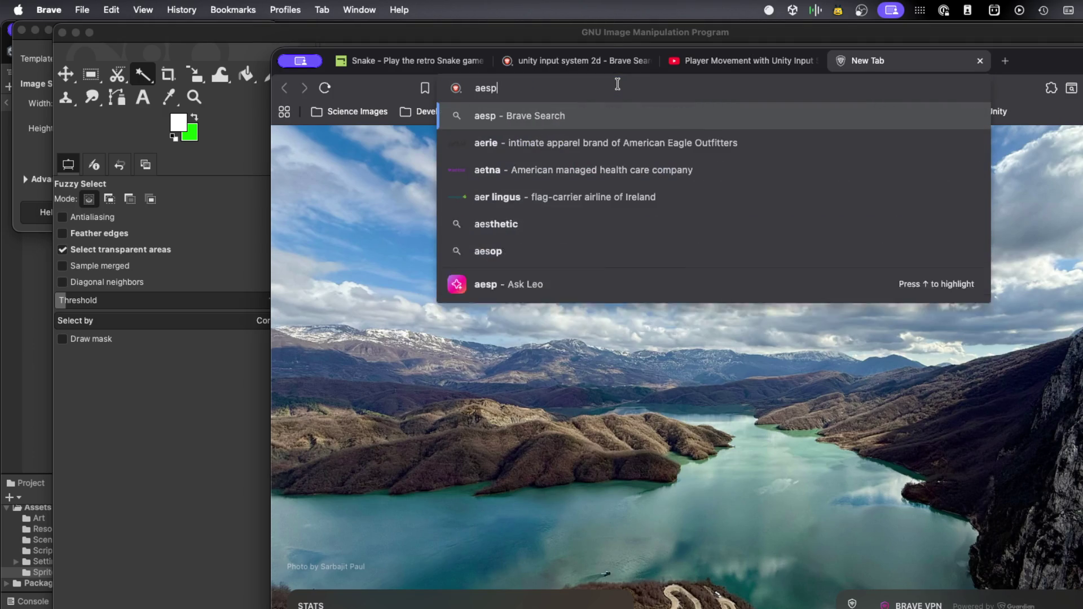
{"action": "type", "text": "rite github"}
{"action": "key", "text": "BackSpace"}
{"action": "key", "text": "BackSpace"}
{"action": "key", "text": "BackSpace"}
{"action": "type", "text": "hub"}
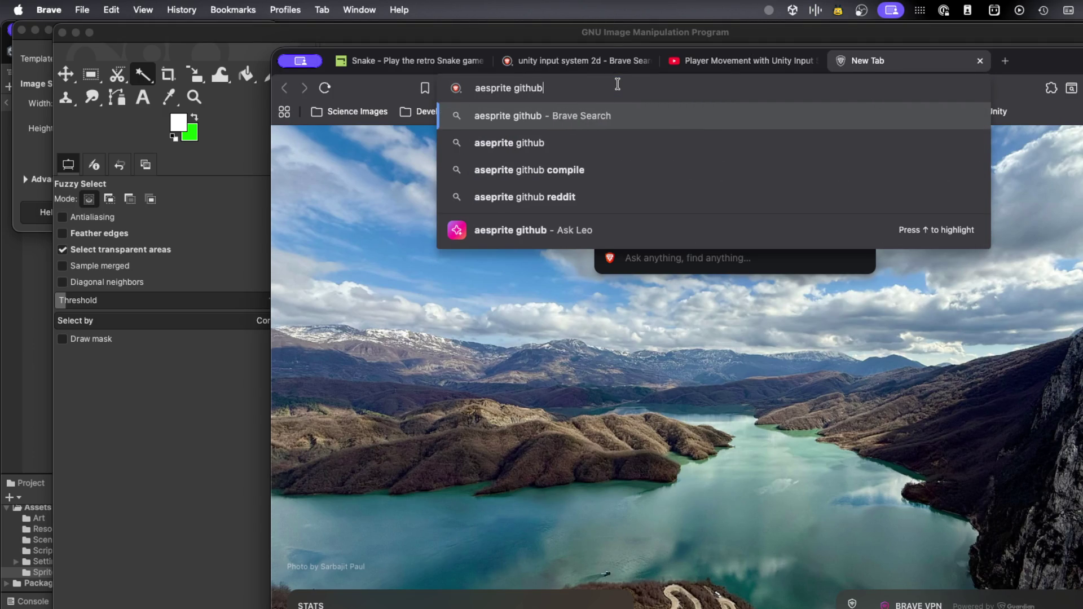
{"action": "key", "text": "Return"}
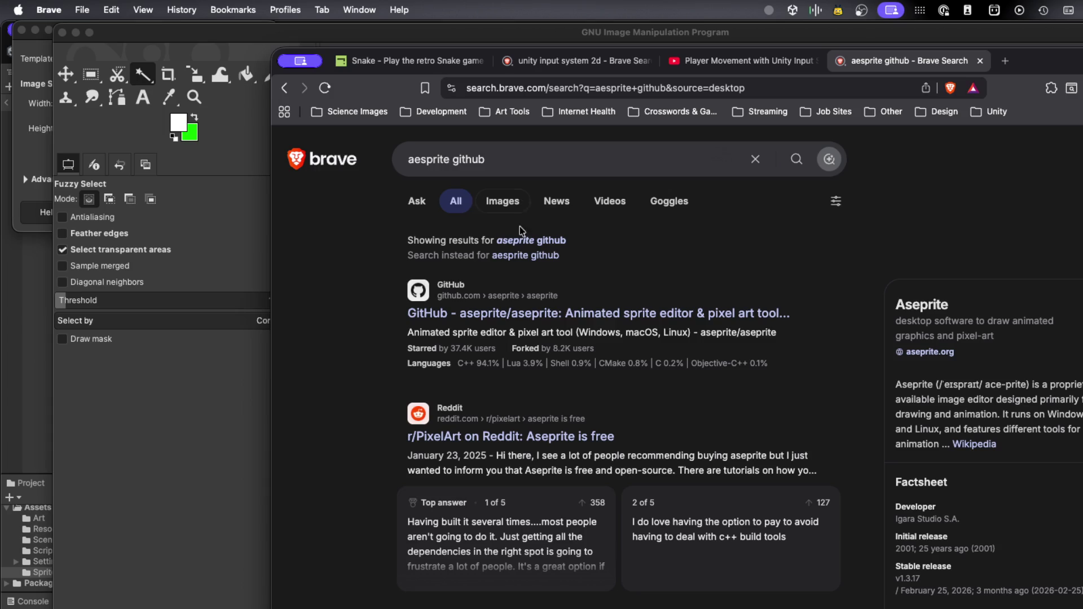
Open the aseprite/aseprite GitHub result and read its README, then return to the top
{"action": "left_click", "coordinate": [518, 301]}
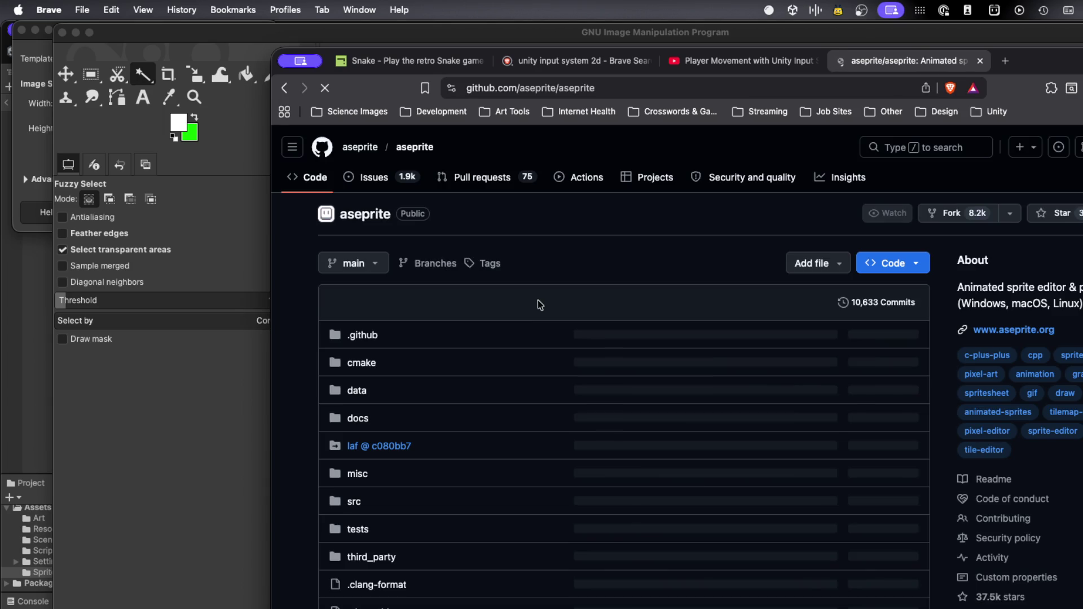
{"action": "scroll", "coordinate": [500, 306], "scroll_direction": "down", "scroll_amount": 10}
{"action": "scroll", "coordinate": [500, 306], "scroll_direction": "down", "scroll_amount": 5}
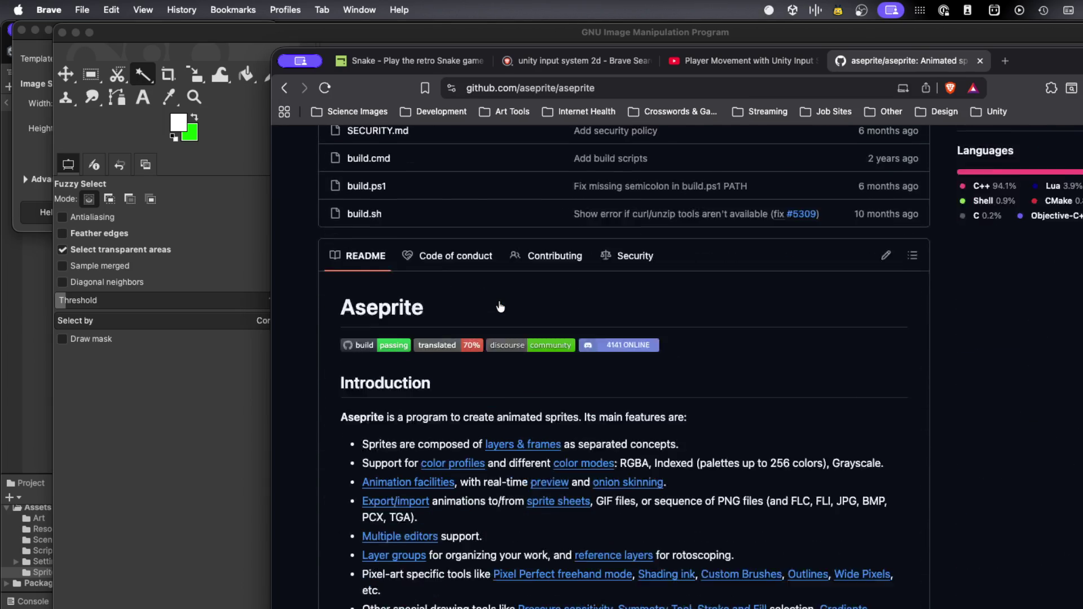
{"action": "scroll", "coordinate": [500, 306], "scroll_direction": "down", "scroll_amount": 6}
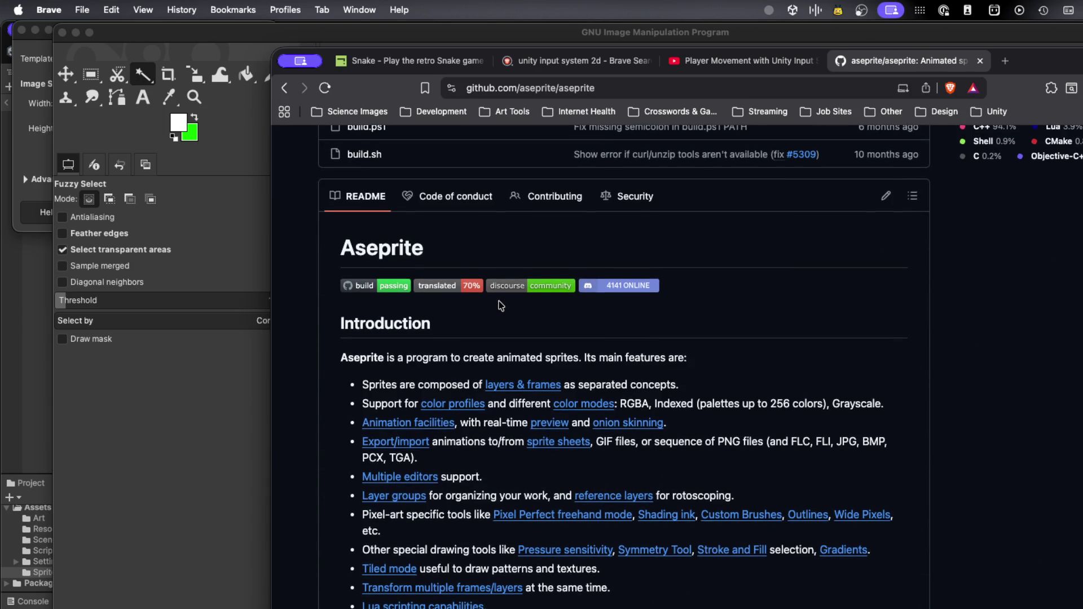
{"action": "scroll", "coordinate": [500, 306], "scroll_direction": "down", "scroll_amount": 7}
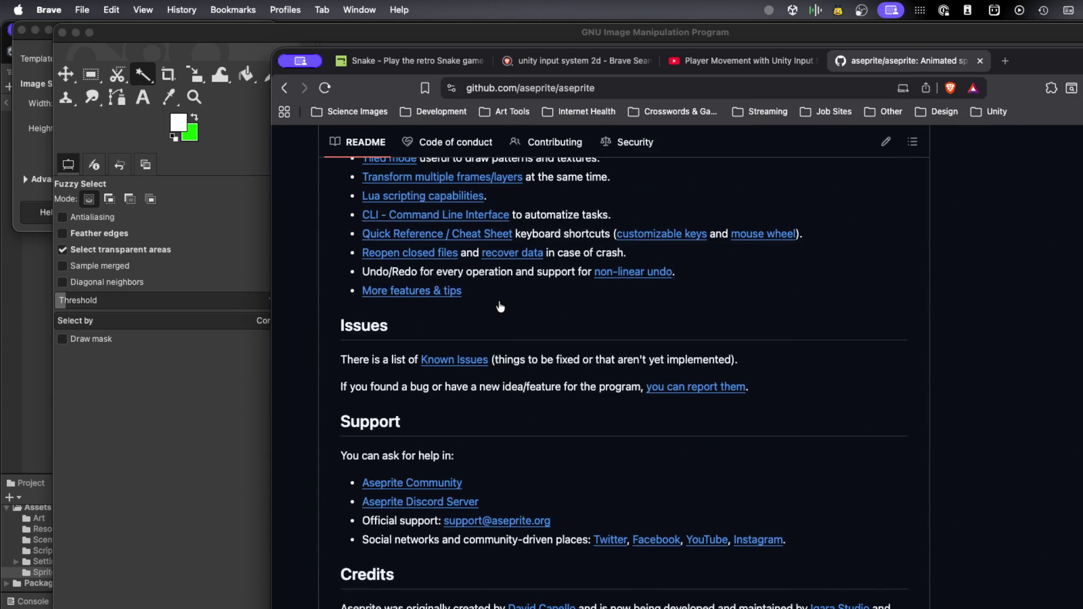
{"action": "scroll", "coordinate": [500, 307], "scroll_direction": "up", "scroll_amount": 9}
{"action": "scroll", "coordinate": [500, 306], "scroll_direction": "up", "scroll_amount": 15}
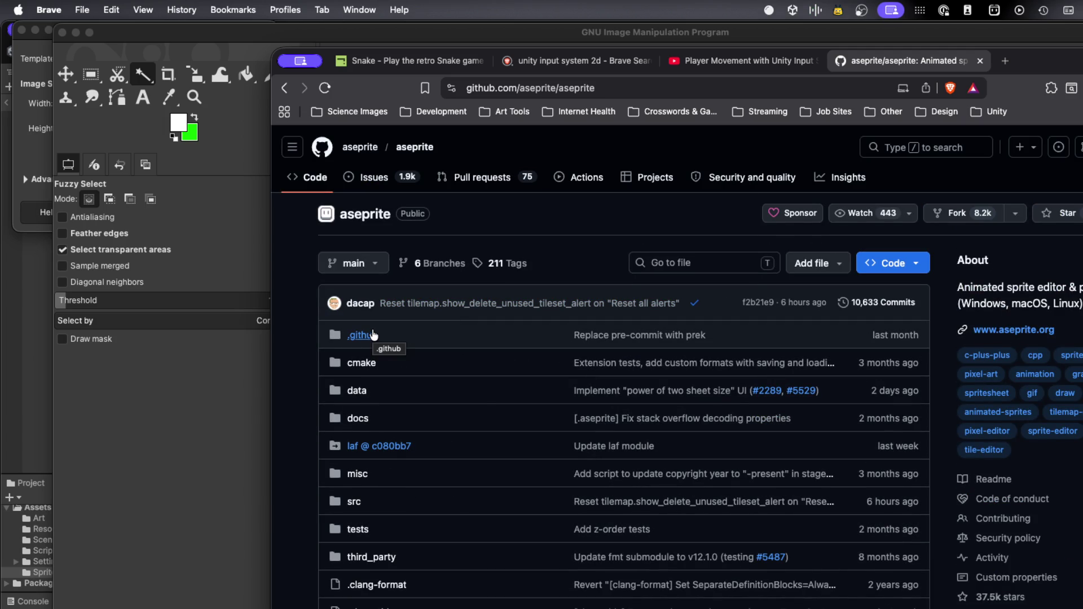
Browse aseprite.org's feature showcase, then close that tab and start a blank new one
{"action": "left_click", "coordinate": [1012, 330]}
{"action": "scroll", "coordinate": [500, 224], "scroll_direction": "down", "scroll_amount": 10}
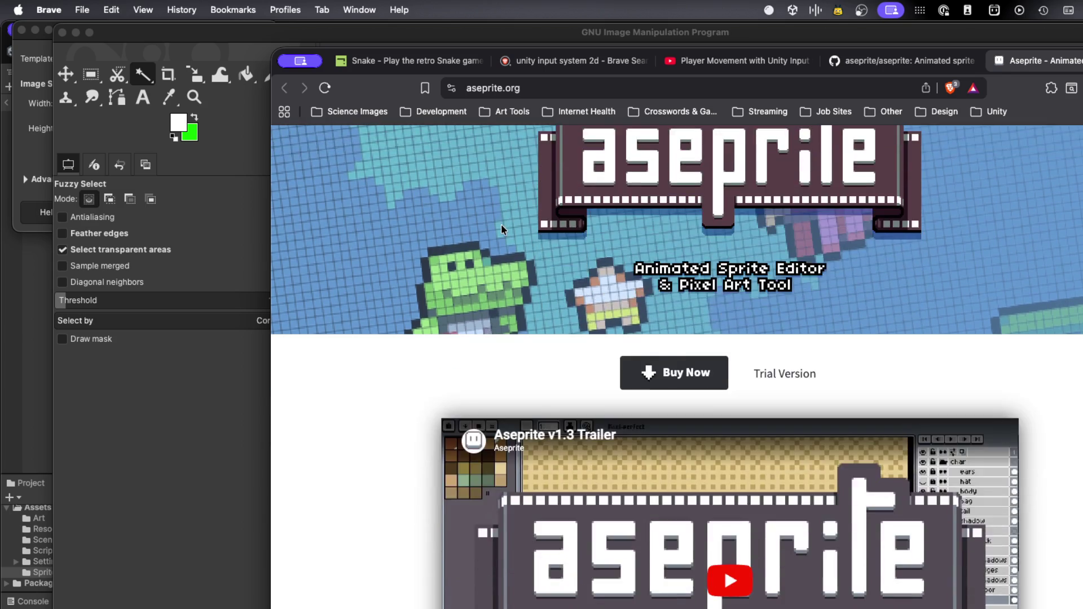
{"action": "scroll", "coordinate": [501, 225], "scroll_direction": "down", "scroll_amount": 20}
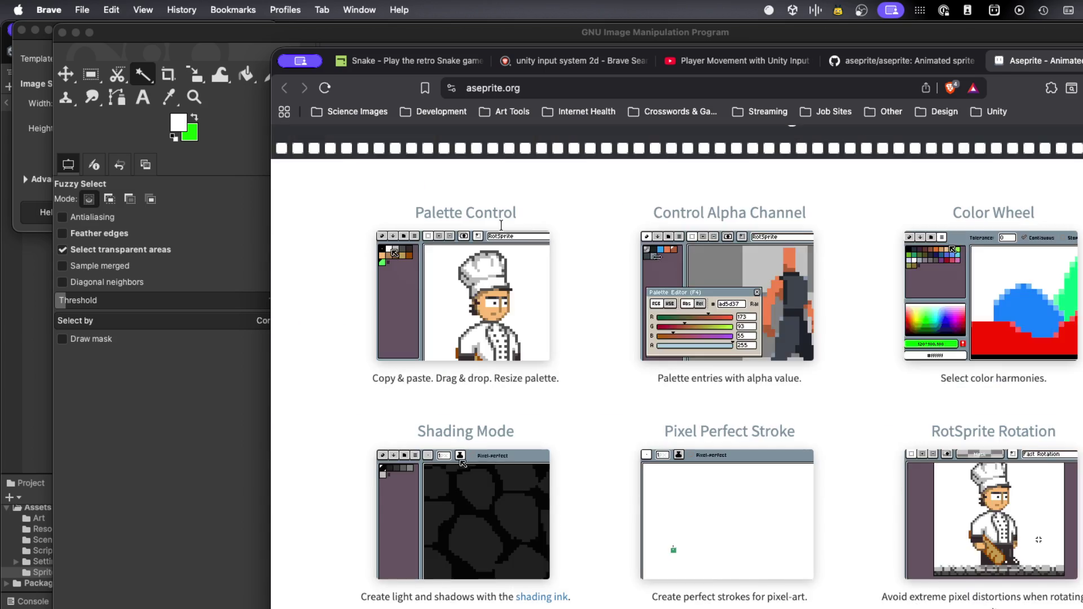
{"action": "scroll", "coordinate": [501, 225], "scroll_direction": "down", "scroll_amount": 15}
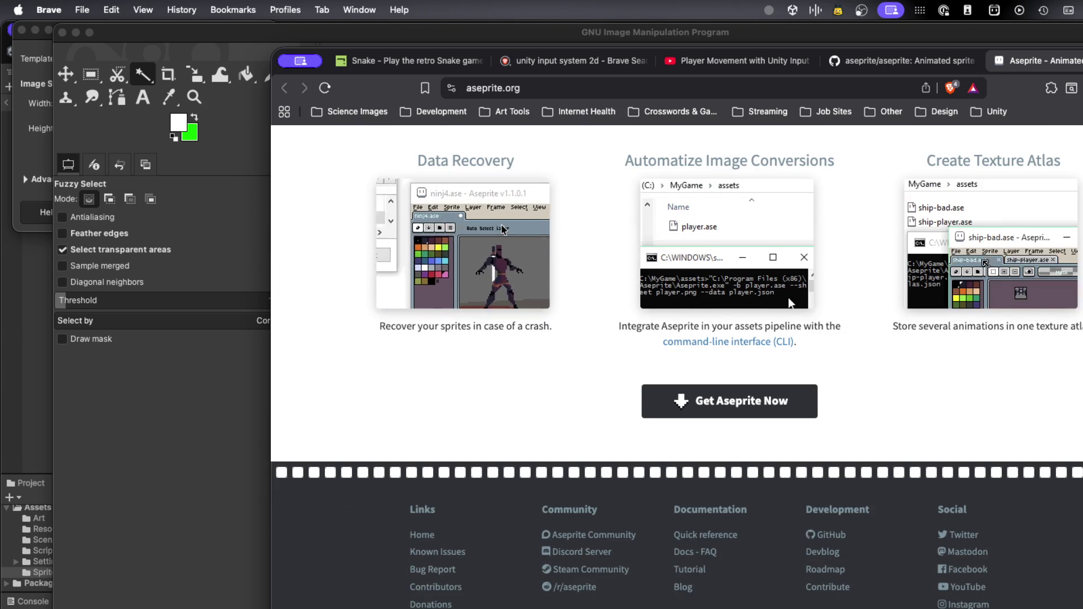
{"action": "scroll", "coordinate": [501, 224], "scroll_direction": "up", "scroll_amount": 3}
{"action": "scroll", "coordinate": [501, 224], "scroll_direction": "up", "scroll_amount": 20}
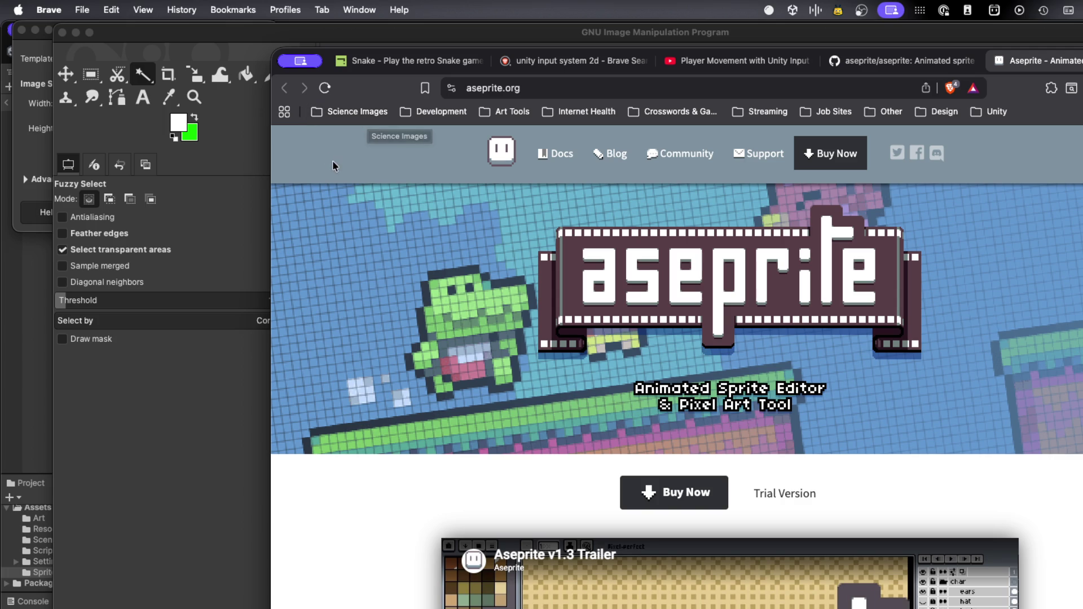
{"action": "key", "text": "super+w"}
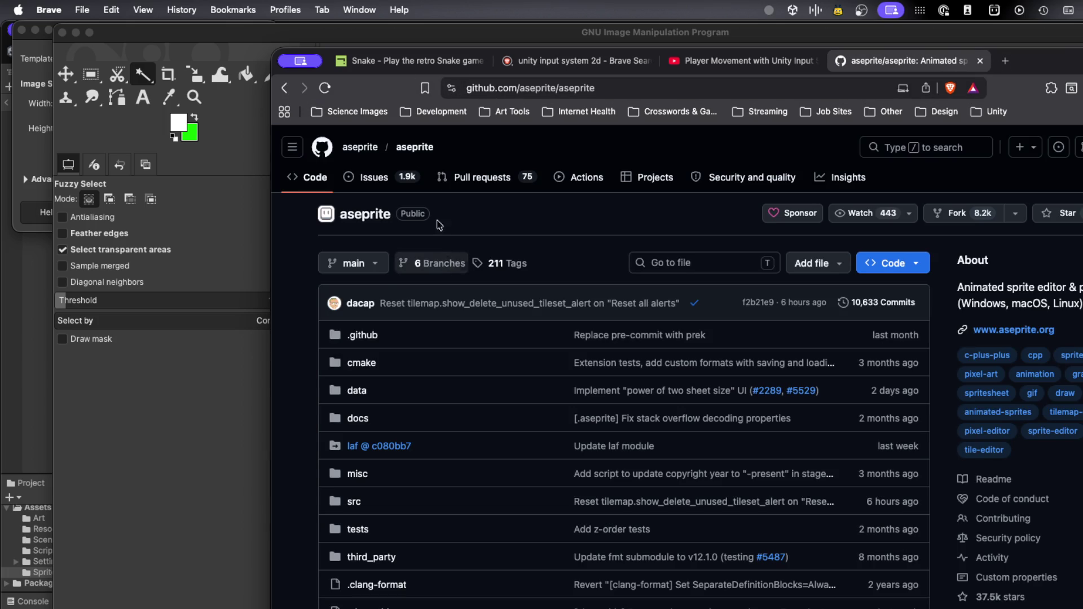
{"action": "key", "text": "super+t"}
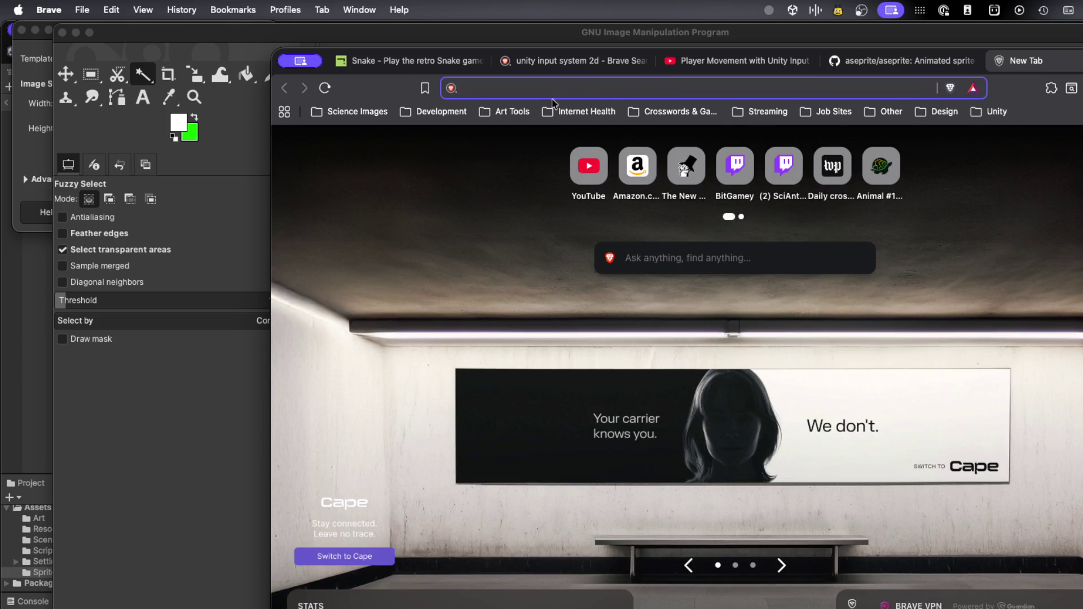
Search 'aesprite' from the address bar and glance over the results
{"action": "type", "text": "ae"}
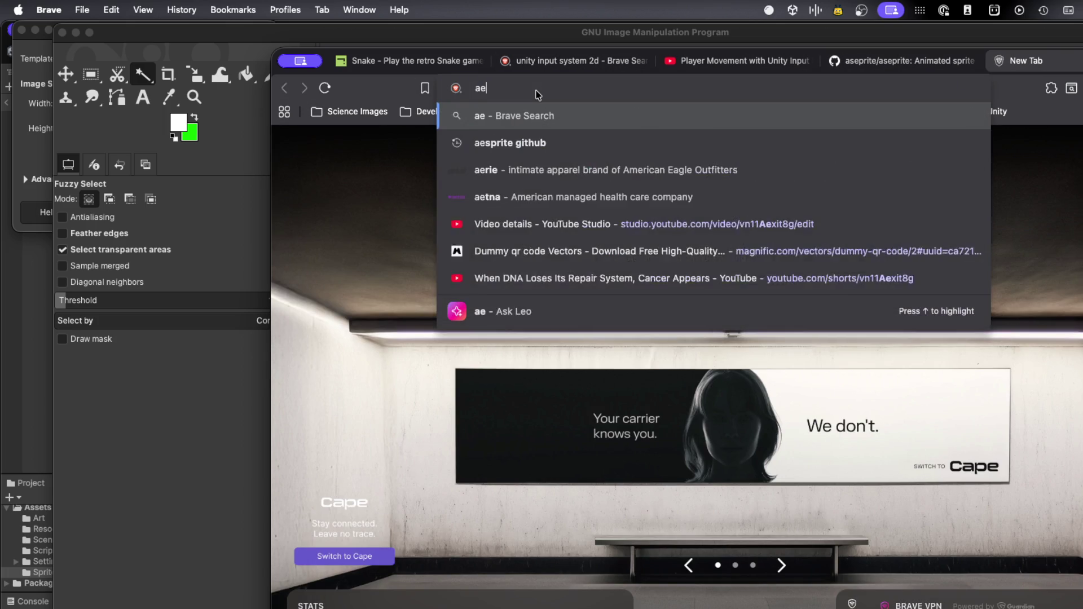
{"action": "type", "text": "sprite"}
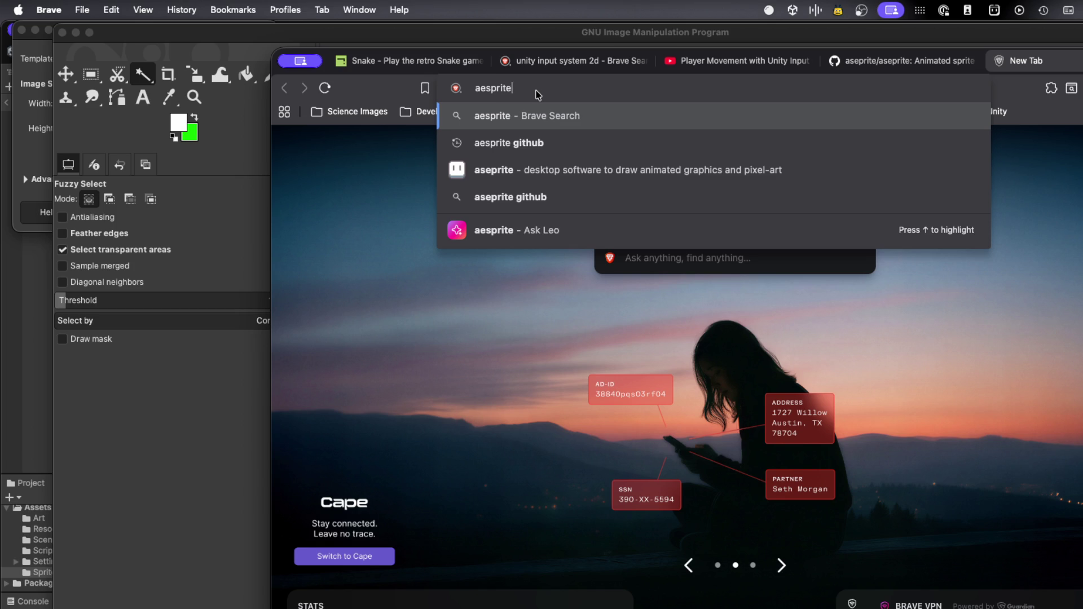
{"action": "key", "text": "Return"}
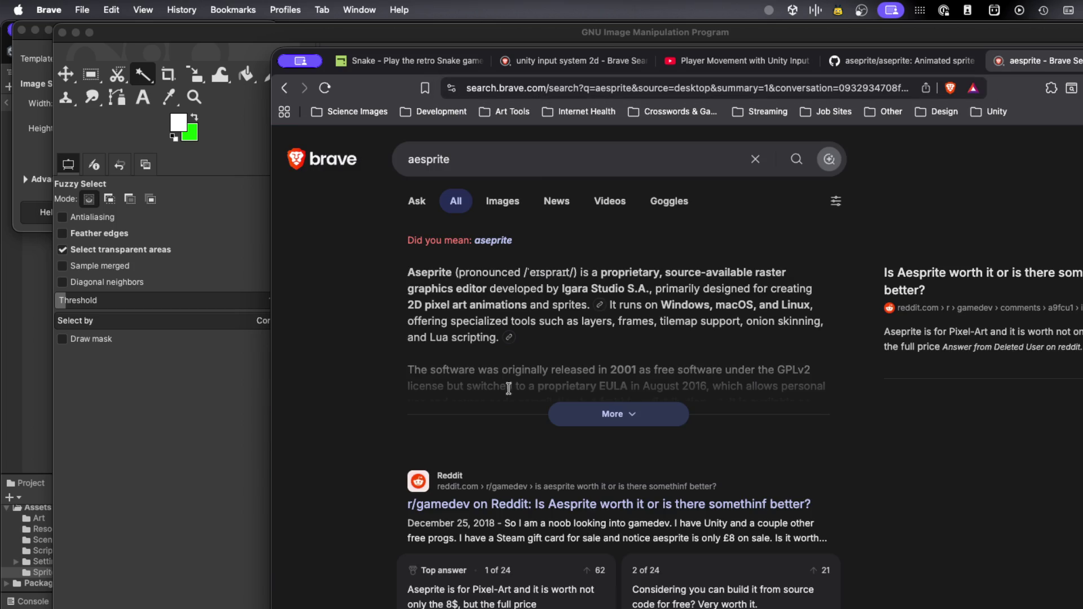
{"action": "scroll", "coordinate": [510, 407], "scroll_direction": "down", "scroll_amount": 2}
{"action": "scroll", "coordinate": [510, 407], "scroll_direction": "down", "scroll_amount": 5}
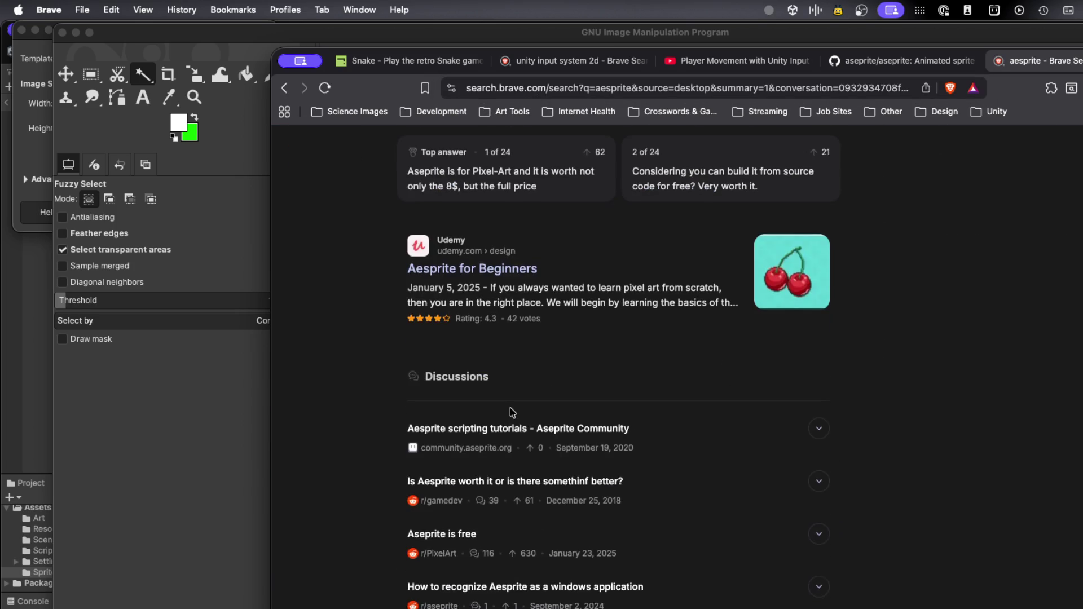
{"action": "scroll", "coordinate": [510, 408], "scroll_direction": "up", "scroll_amount": 7}
Go to google.com, search for aseprite, and scroll through its results
{"action": "left_click", "coordinate": [644, 89]}
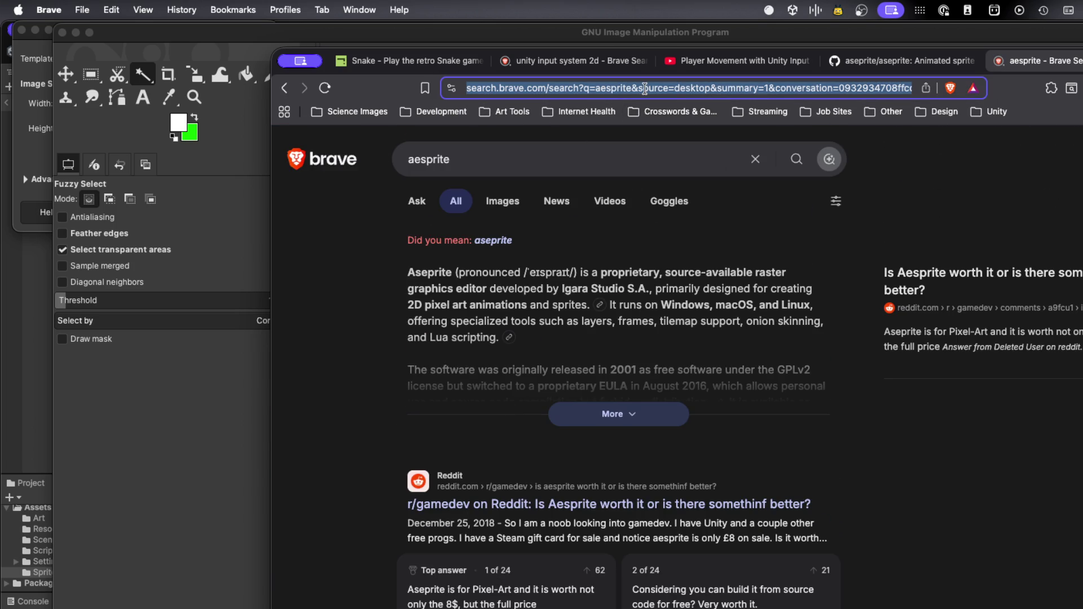
{"action": "type", "text": "google.com"}
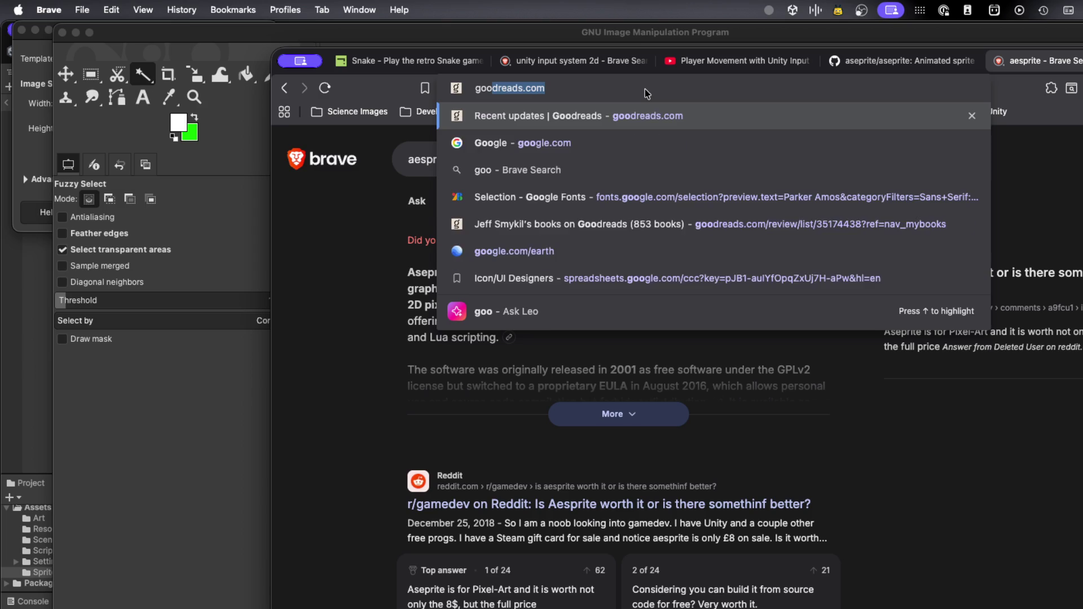
{"action": "key", "text": "Return"}
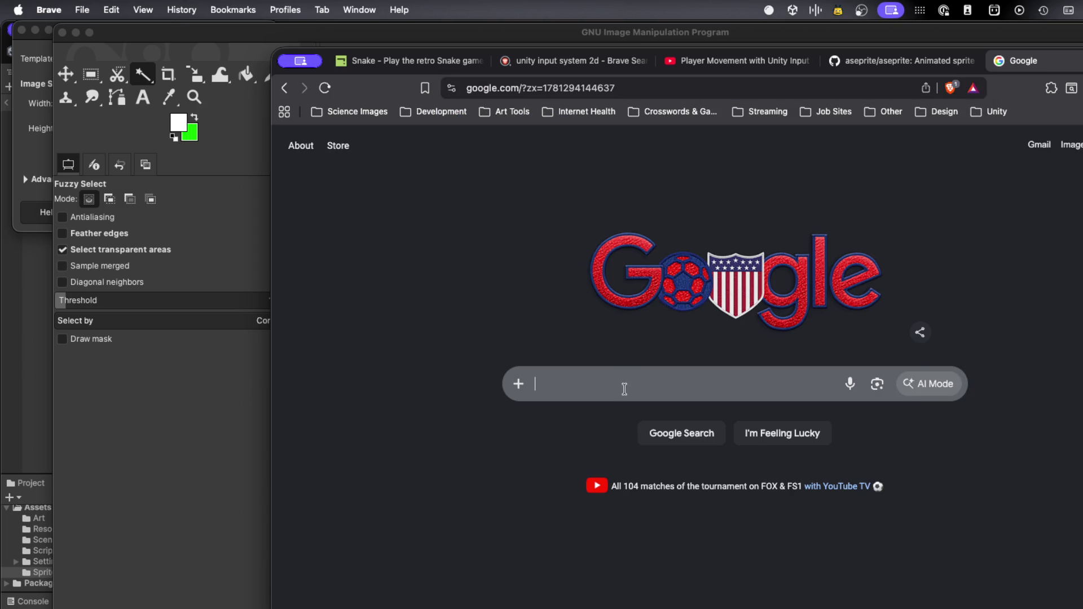
{"action": "left_click", "coordinate": [624, 389]}
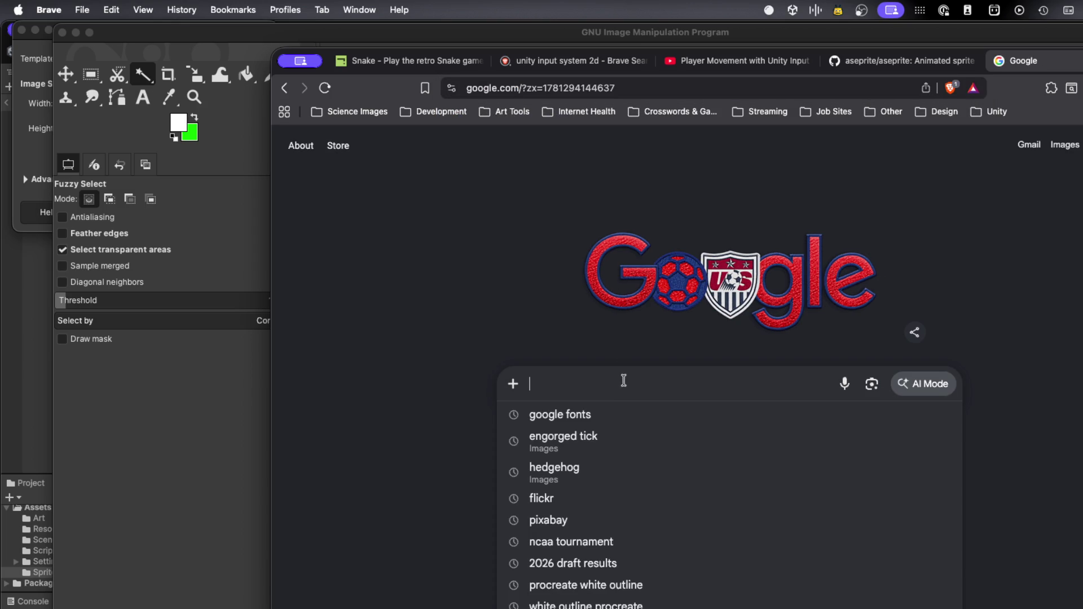
{"action": "type", "text": "aesprite"}
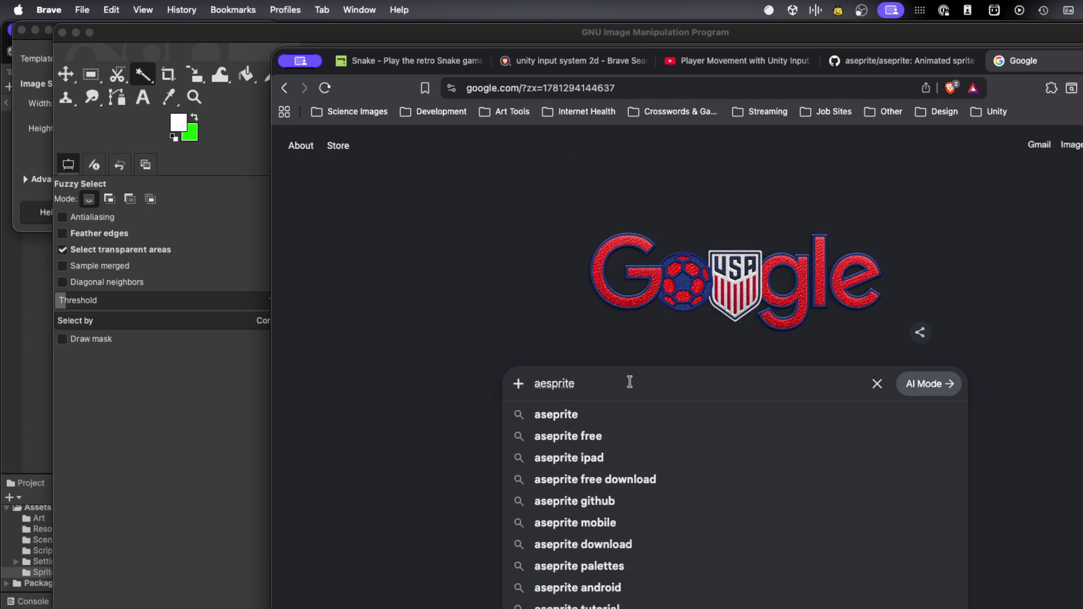
{"action": "left_click", "coordinate": [579, 416]}
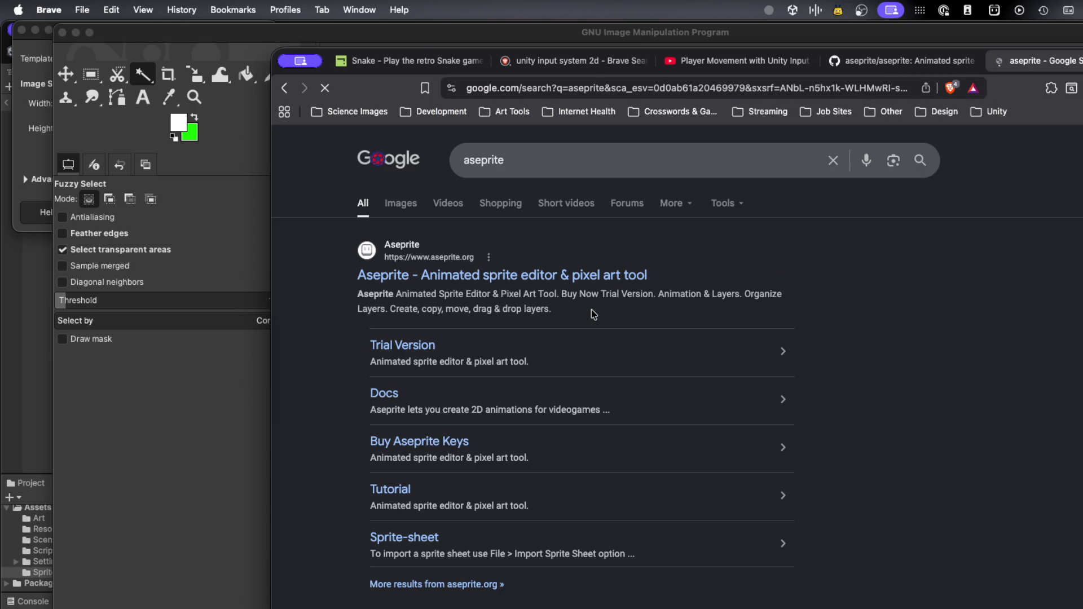
{"action": "scroll", "coordinate": [594, 314], "scroll_direction": "down", "scroll_amount": 5}
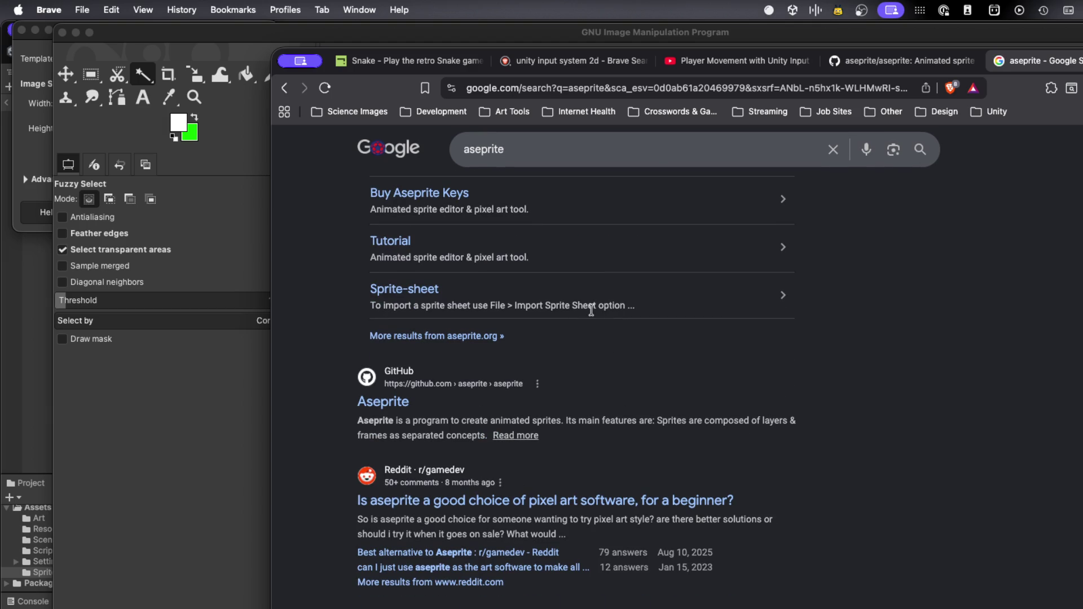
{"action": "scroll", "coordinate": [591, 311], "scroll_direction": "down", "scroll_amount": 1}
Open the aseprite GitHub repository result and scroll through its README
{"action": "left_click", "coordinate": [395, 382]}
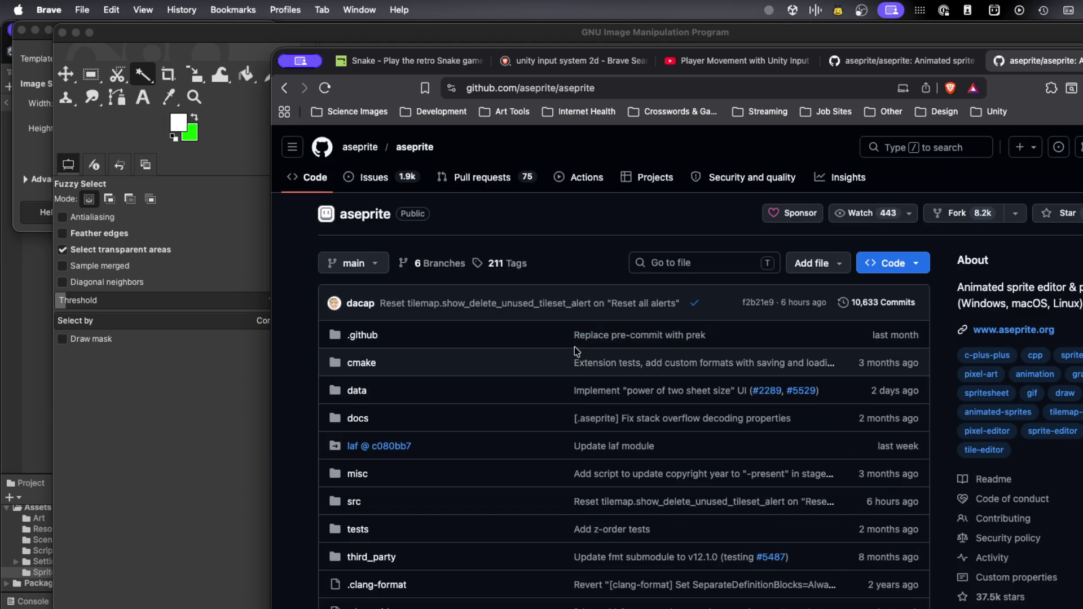
{"action": "scroll", "coordinate": [574, 351], "scroll_direction": "down", "scroll_amount": 10}
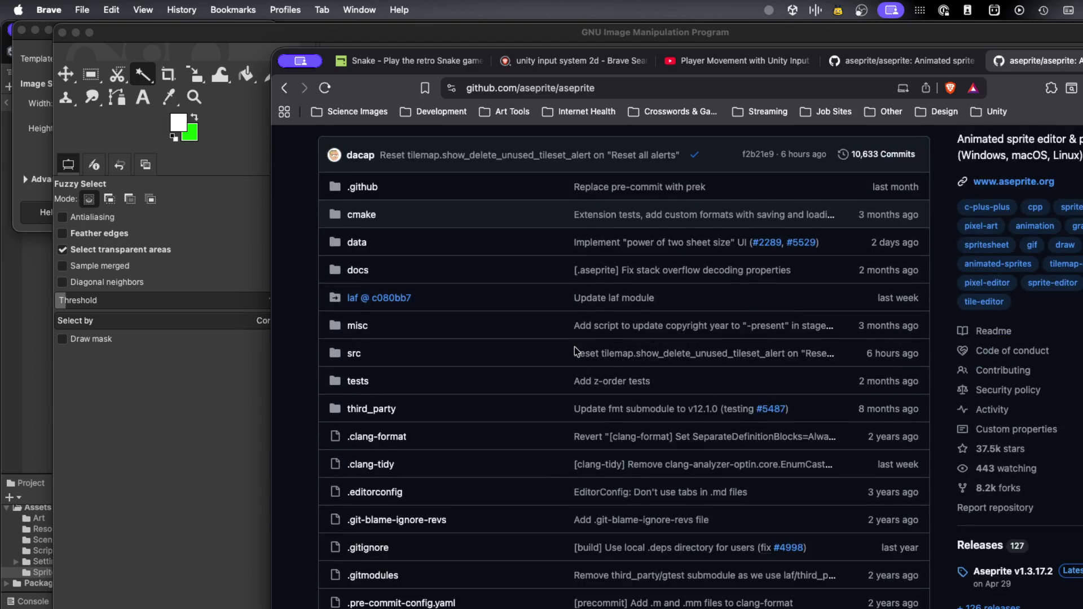
{"action": "scroll", "coordinate": [574, 351], "scroll_direction": "down", "scroll_amount": 8}
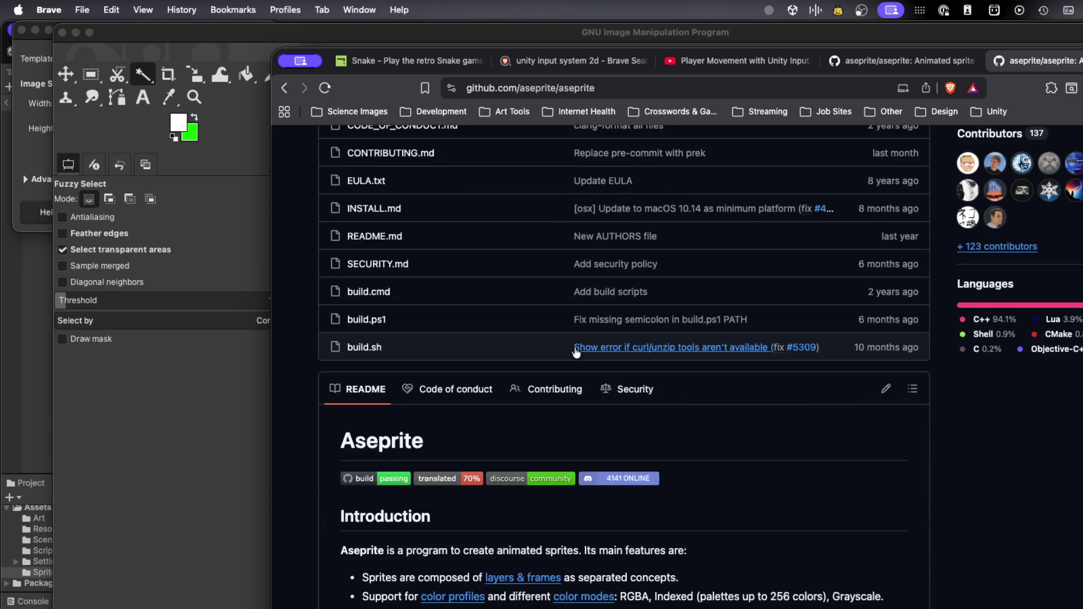
{"action": "scroll", "coordinate": [576, 353], "scroll_direction": "down", "scroll_amount": 1}
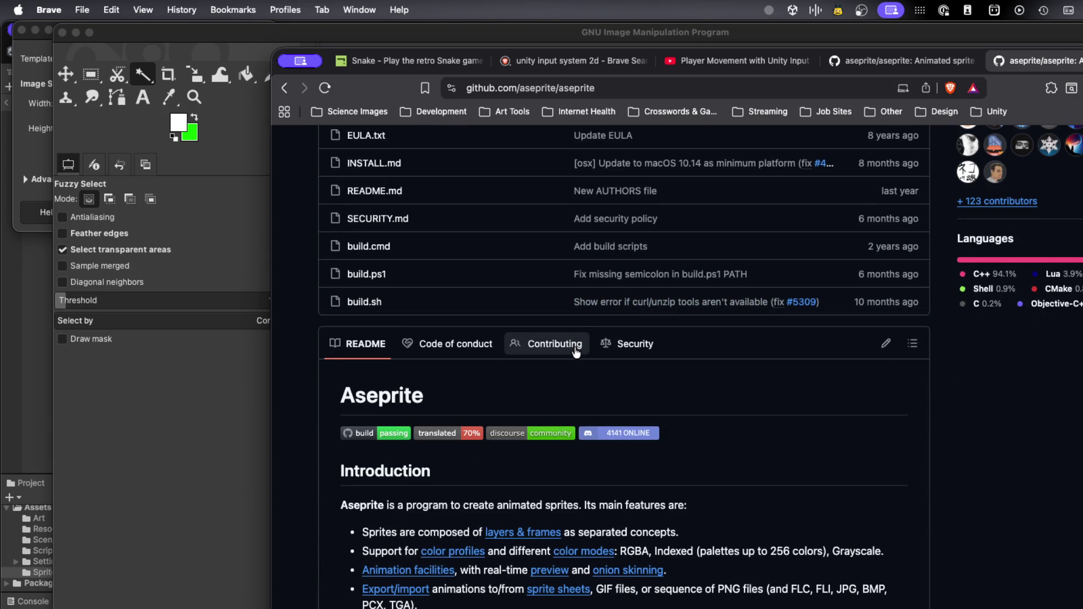
{"action": "scroll", "coordinate": [576, 353], "scroll_direction": "down", "scroll_amount": 3}
{"action": "scroll", "coordinate": [576, 352], "scroll_direction": "down", "scroll_amount": 15}
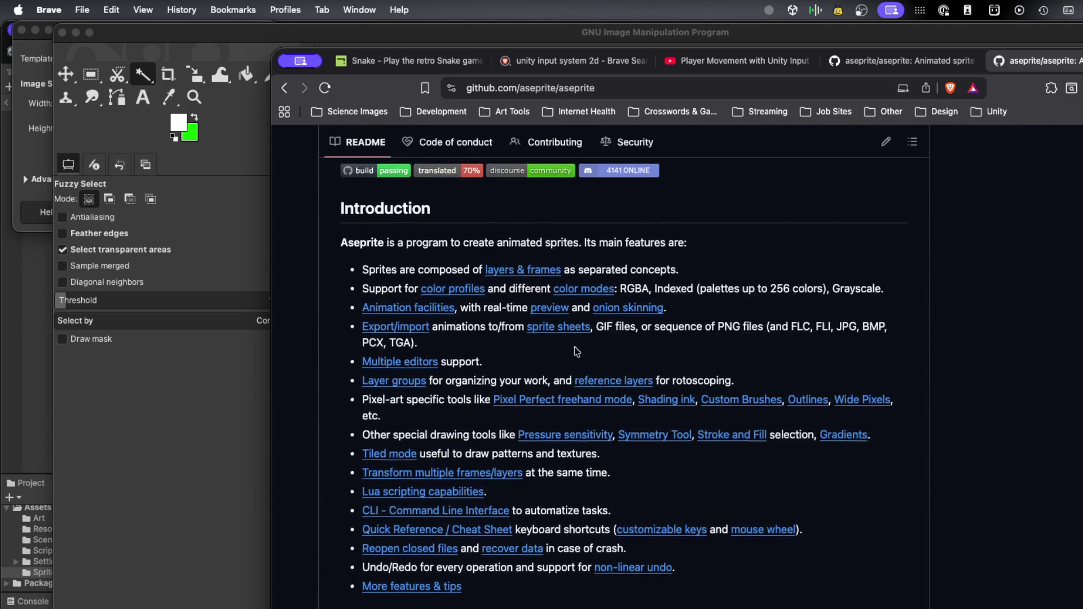
{"action": "scroll", "coordinate": [574, 348], "scroll_direction": "down", "scroll_amount": 5}
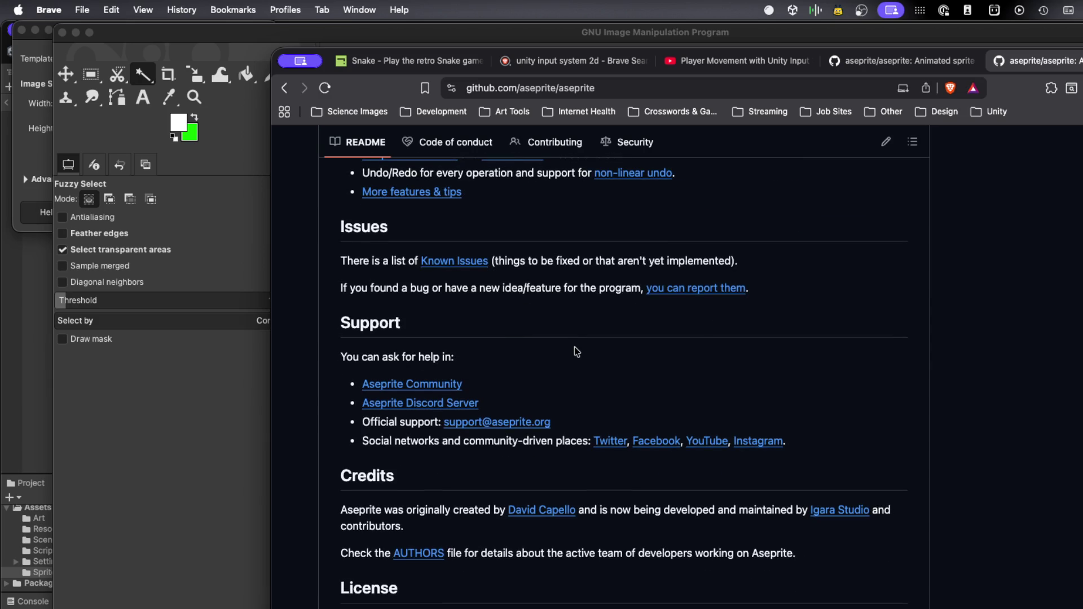
{"action": "scroll", "coordinate": [576, 351], "scroll_direction": "down", "scroll_amount": 2}
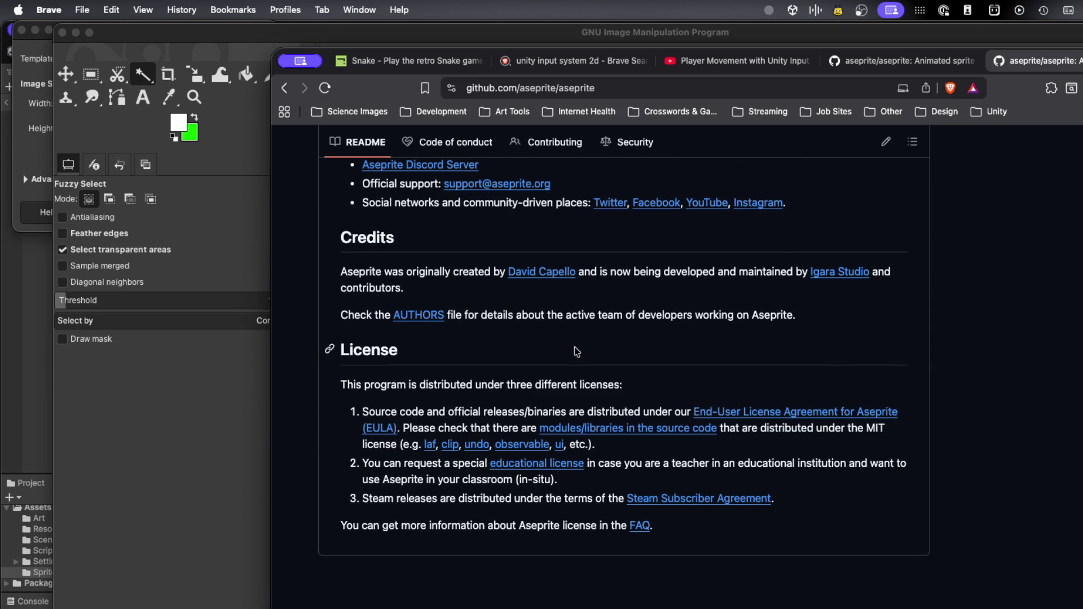
{"action": "scroll", "coordinate": [576, 351], "scroll_direction": "up", "scroll_amount": 20}
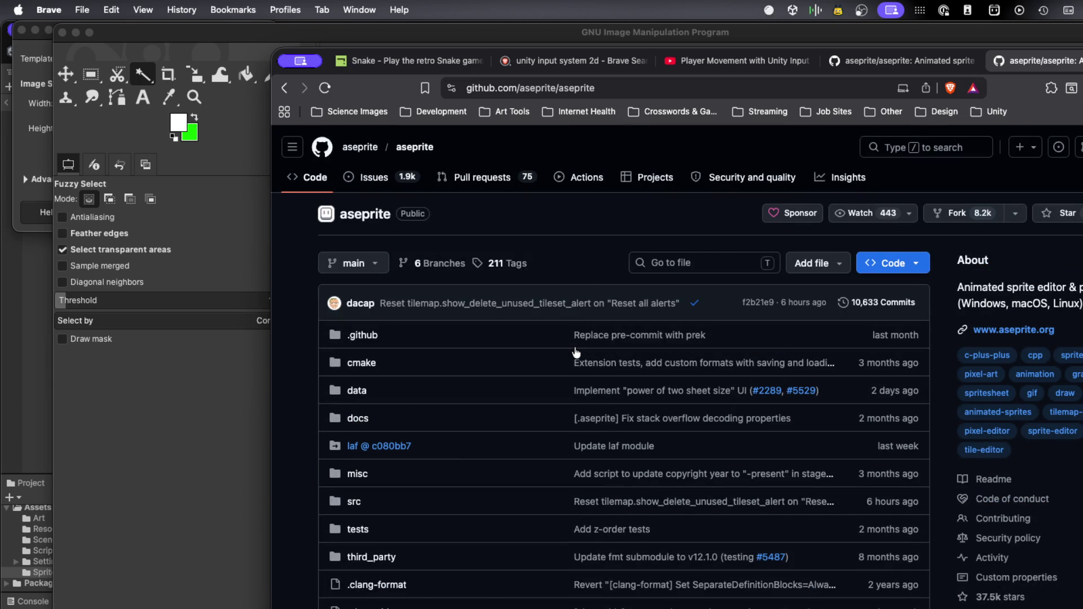
Check the repository's Code clone/download options, then call up the Raycast launcher
{"action": "left_click", "coordinate": [895, 272]}
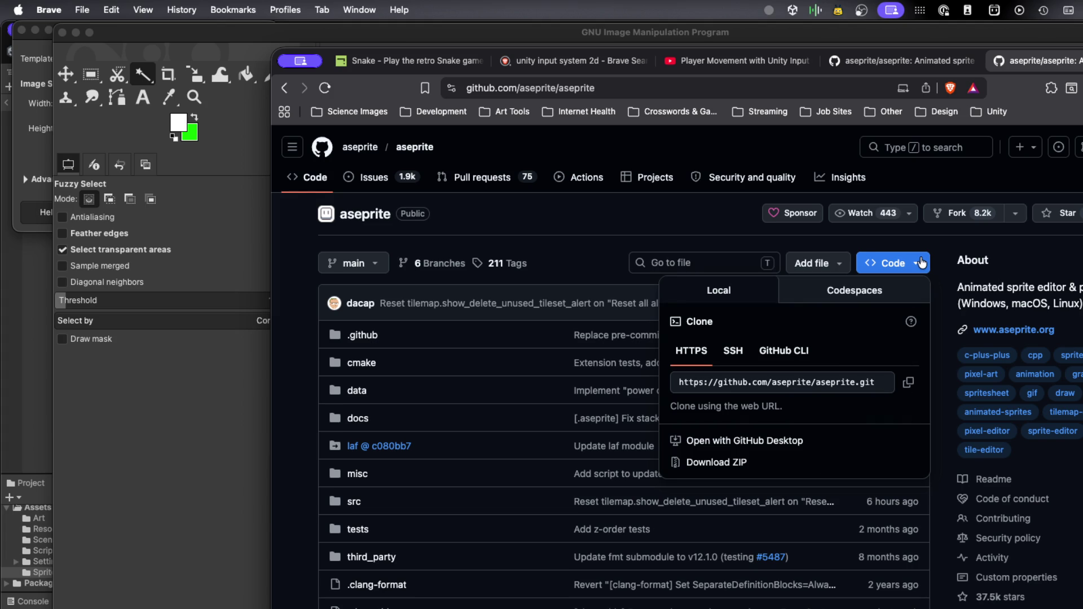
{"action": "left_click", "coordinate": [692, 243]}
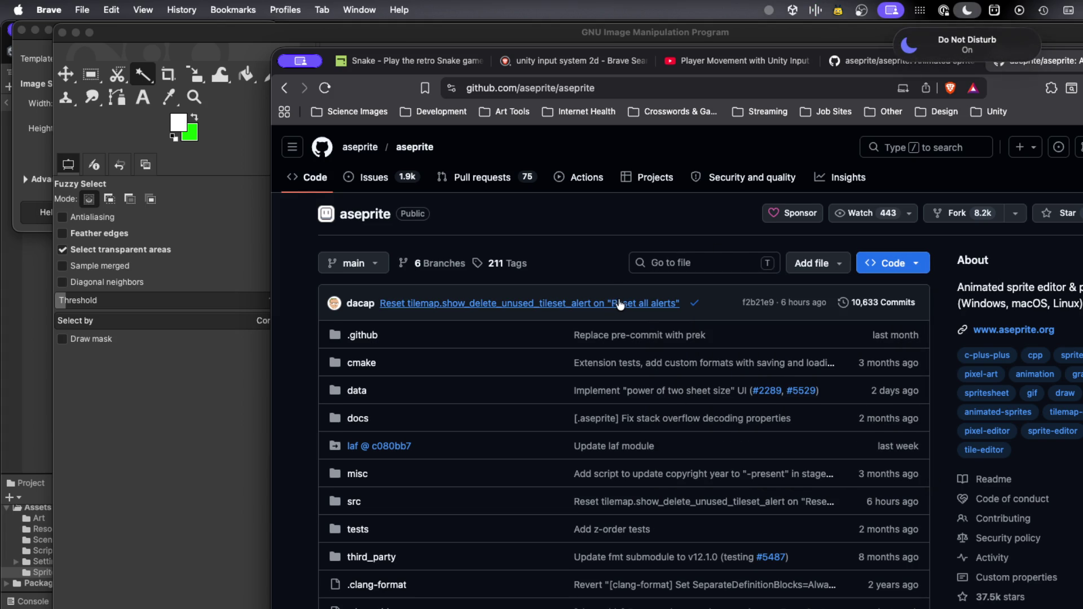
{"action": "scroll", "coordinate": [616, 302], "scroll_direction": "down", "scroll_amount": 3}
{"action": "scroll", "coordinate": [617, 300], "scroll_direction": "down", "scroll_amount": 12}
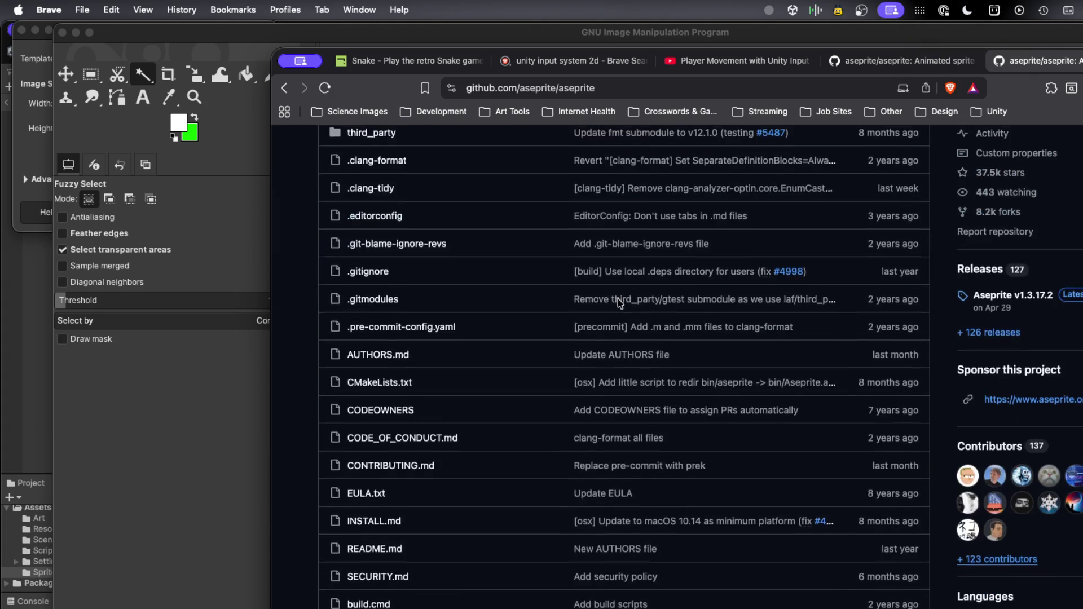
{"action": "scroll", "coordinate": [619, 304], "scroll_direction": "down", "scroll_amount": 6}
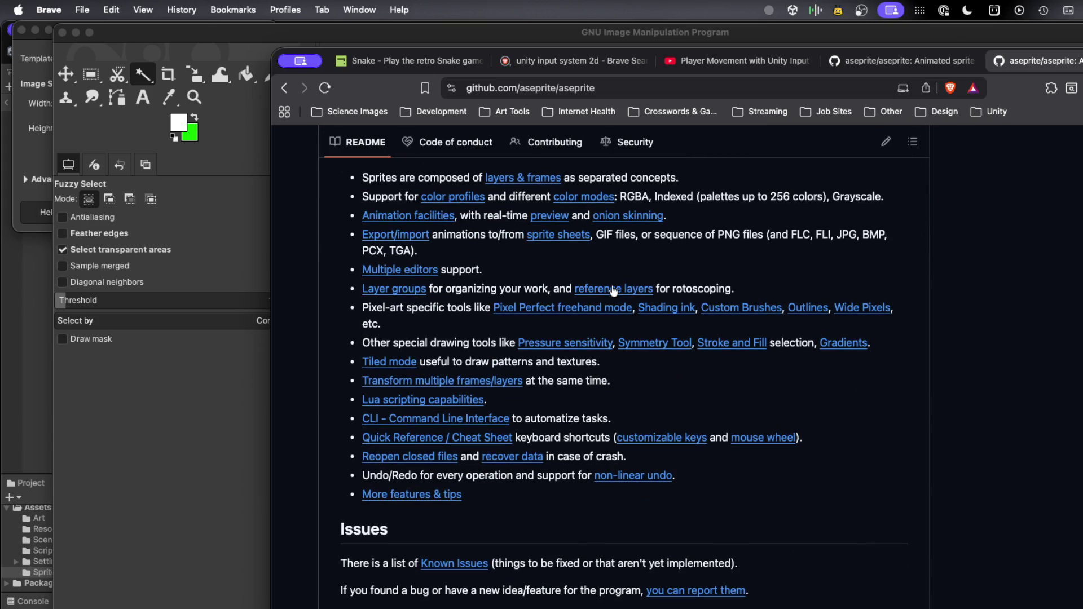
{"action": "key", "text": "alt+space"}
Launch iTerm, run 'brew aesprite' (rejected as unknown), and hide the terminal again
{"action": "type", "text": "iter"}
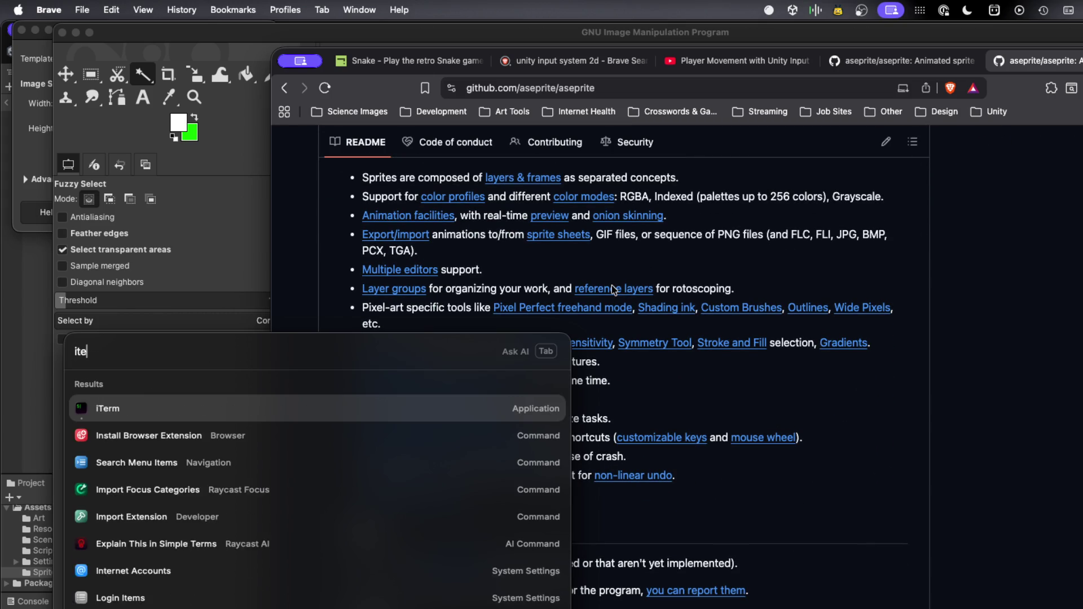
{"action": "key", "text": "Return"}
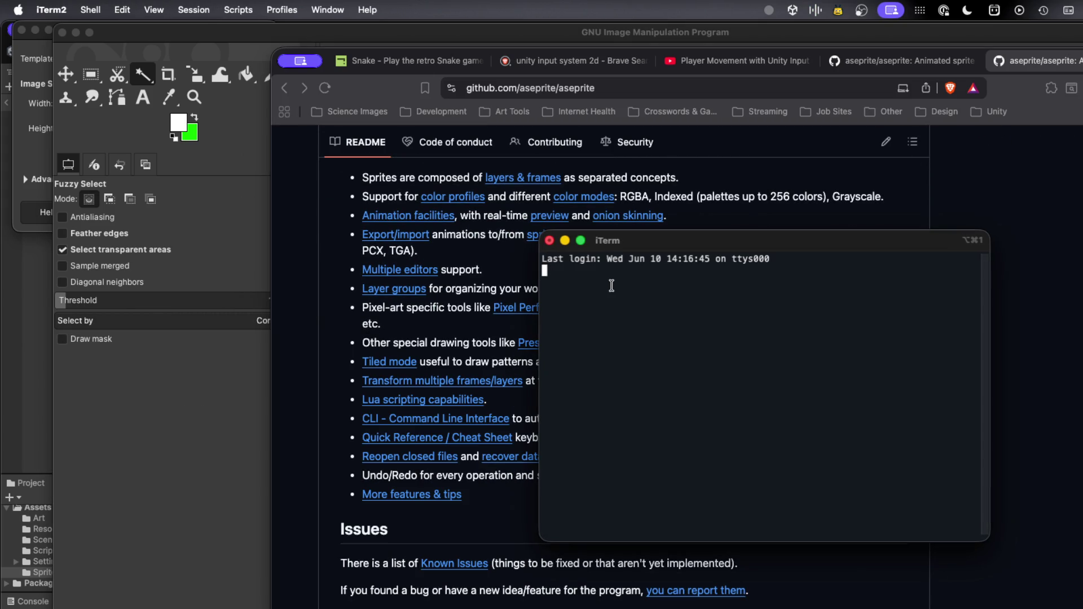
{"action": "type", "text": "brew aesprite"}
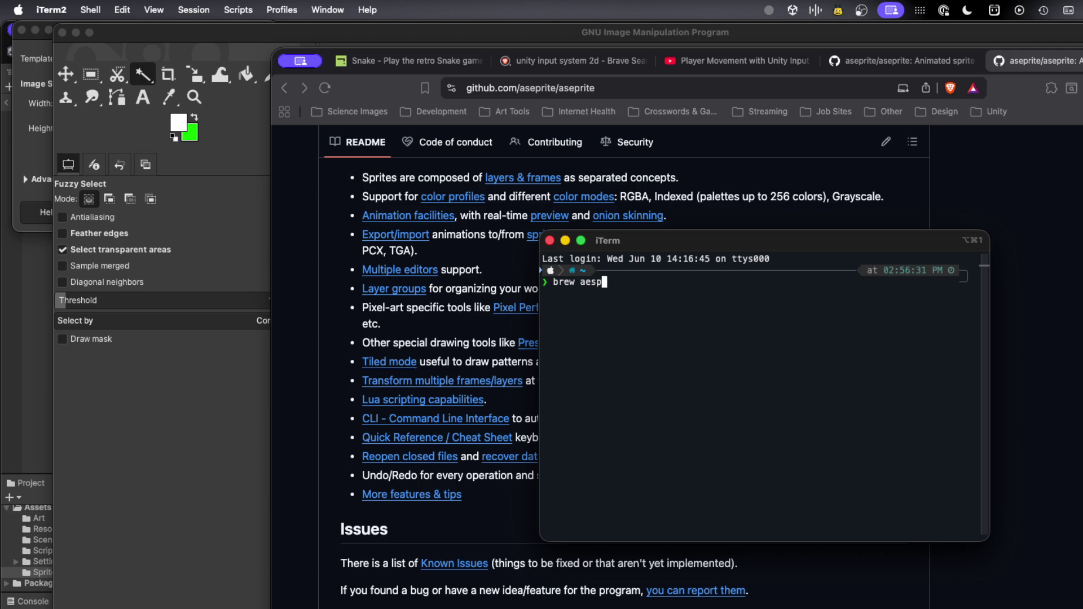
{"action": "key", "text": "Return"}
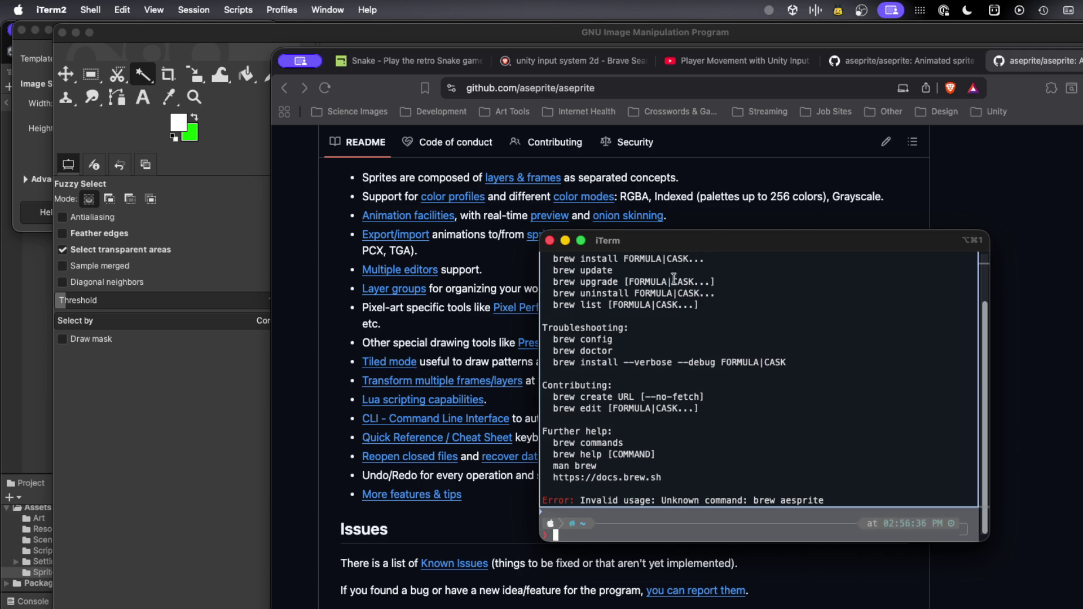
{"action": "key", "text": "alt+space"}
{"action": "scroll", "coordinate": [824, 385], "scroll_direction": "down", "scroll_amount": 5}
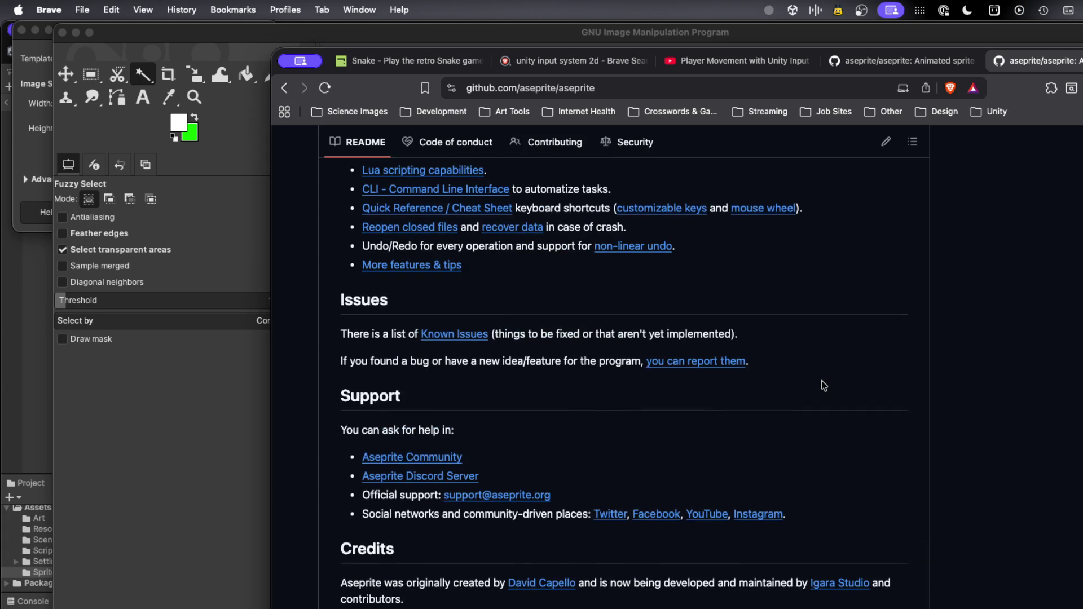
Open the Aseprite v1.3.17.2 release page on GitHub
{"action": "scroll", "coordinate": [822, 385], "scroll_direction": "up", "scroll_amount": 15}
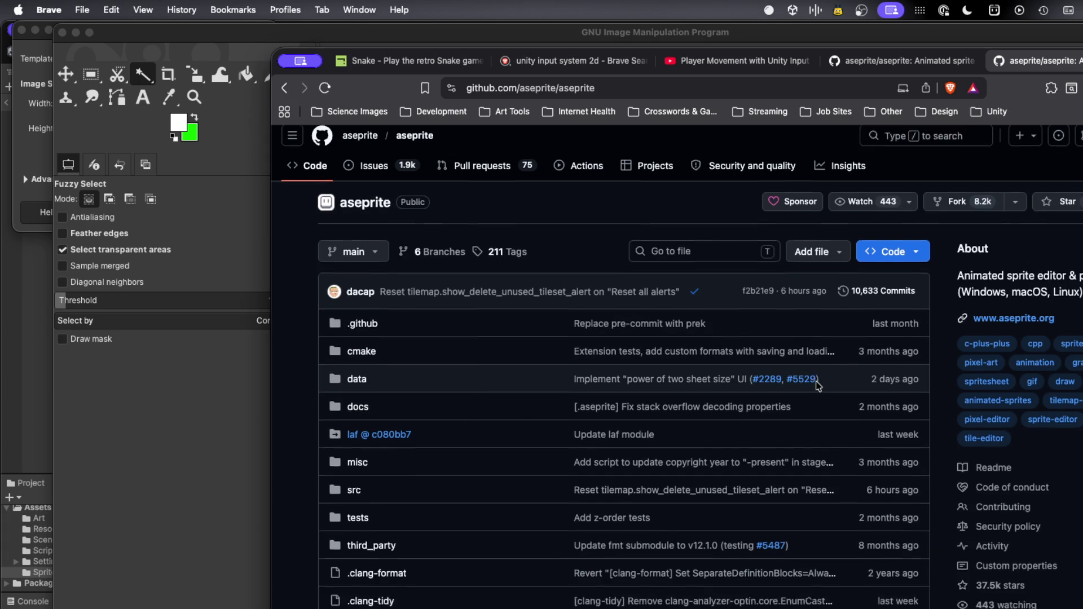
{"action": "scroll", "coordinate": [818, 385], "scroll_direction": "down", "scroll_amount": 3}
{"action": "left_click", "coordinate": [1034, 531]}
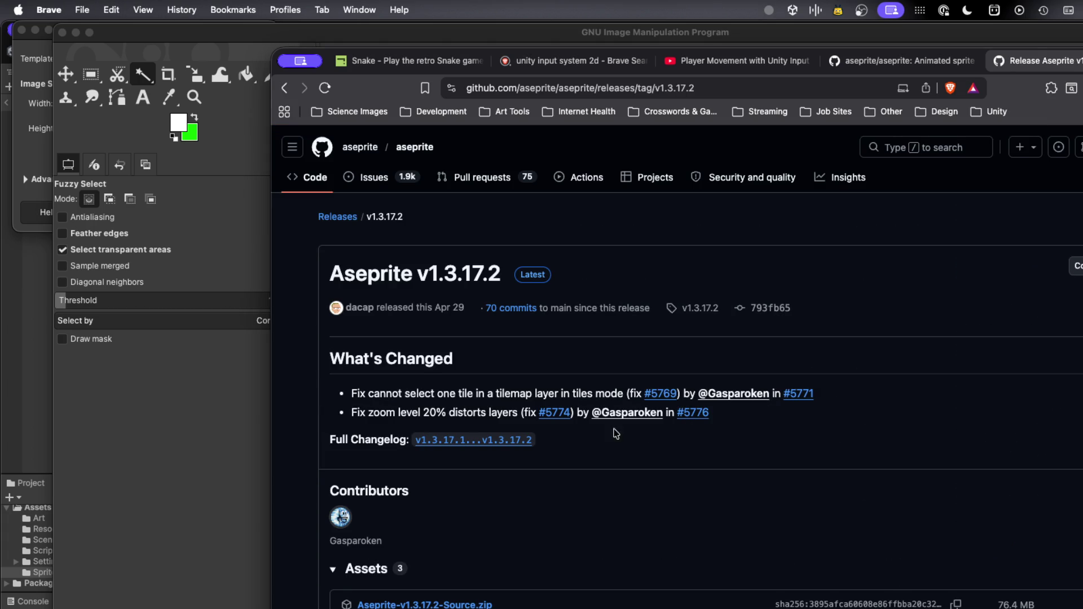
{"action": "scroll", "coordinate": [615, 433], "scroll_direction": "down", "scroll_amount": 3}
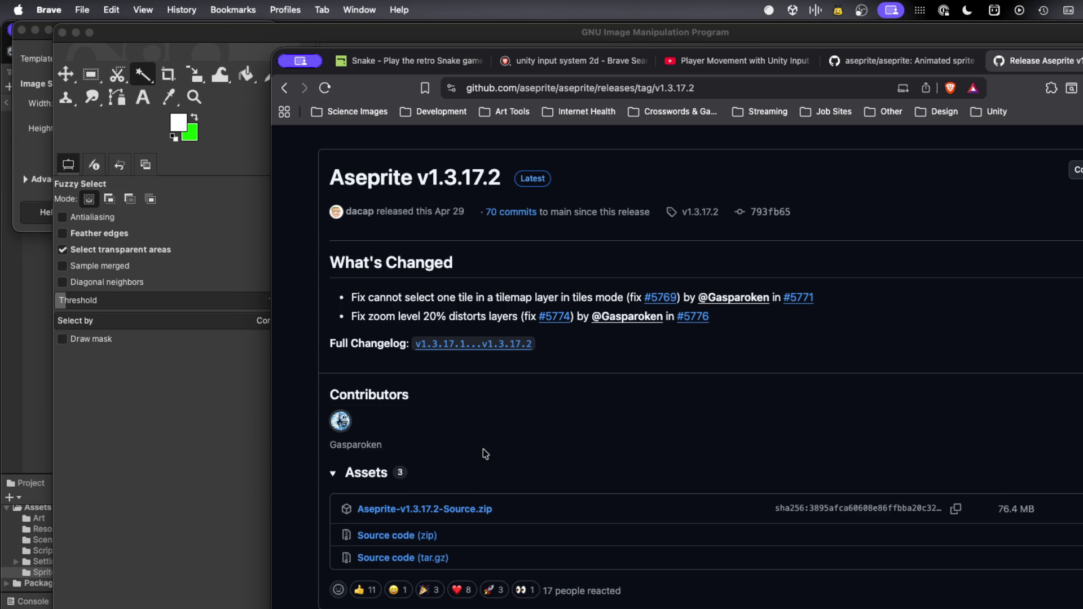
Save the release's source code zip, aseprite-1.3.17.2.zip, into Downloads and switch to Unity
{"action": "scroll", "coordinate": [482, 449], "scroll_direction": "up", "scroll_amount": 1}
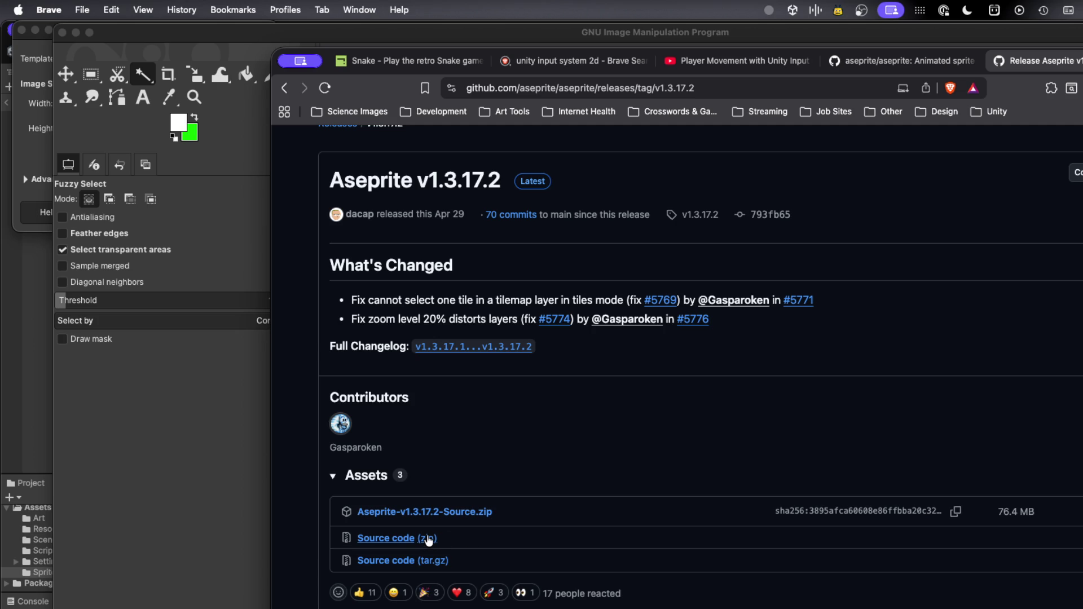
{"action": "scroll", "coordinate": [426, 540], "scroll_direction": "down", "scroll_amount": 1}
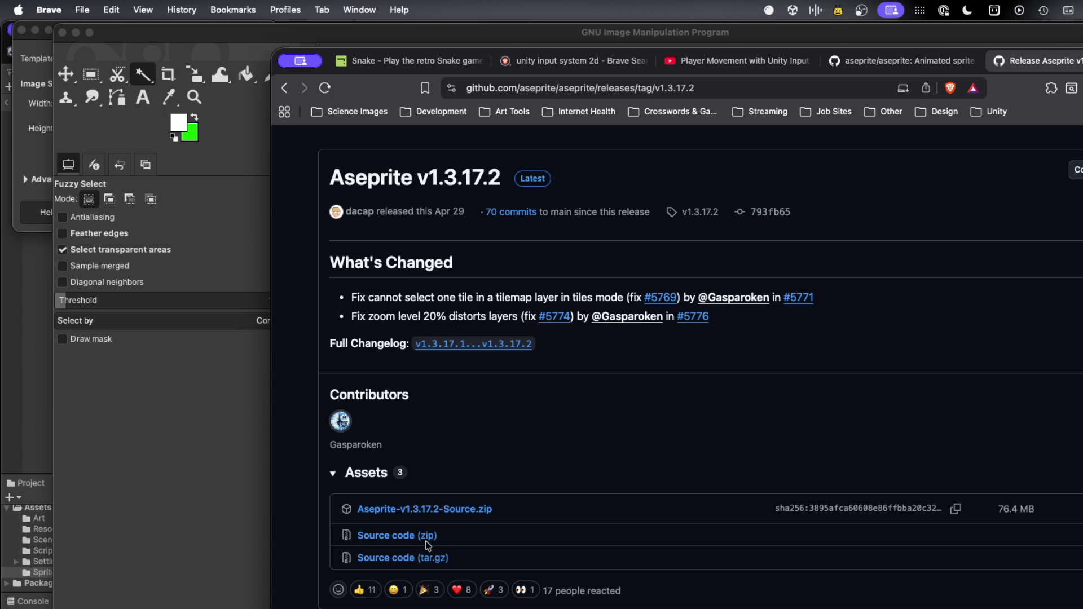
{"action": "left_click", "coordinate": [426, 541]}
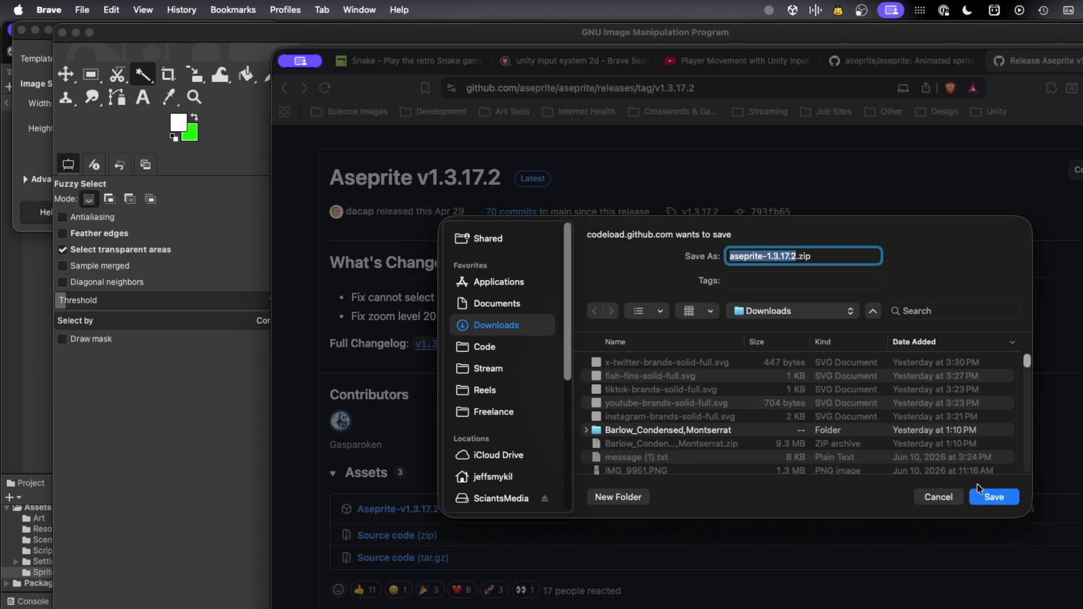
{"action": "left_click", "coordinate": [994, 497]}
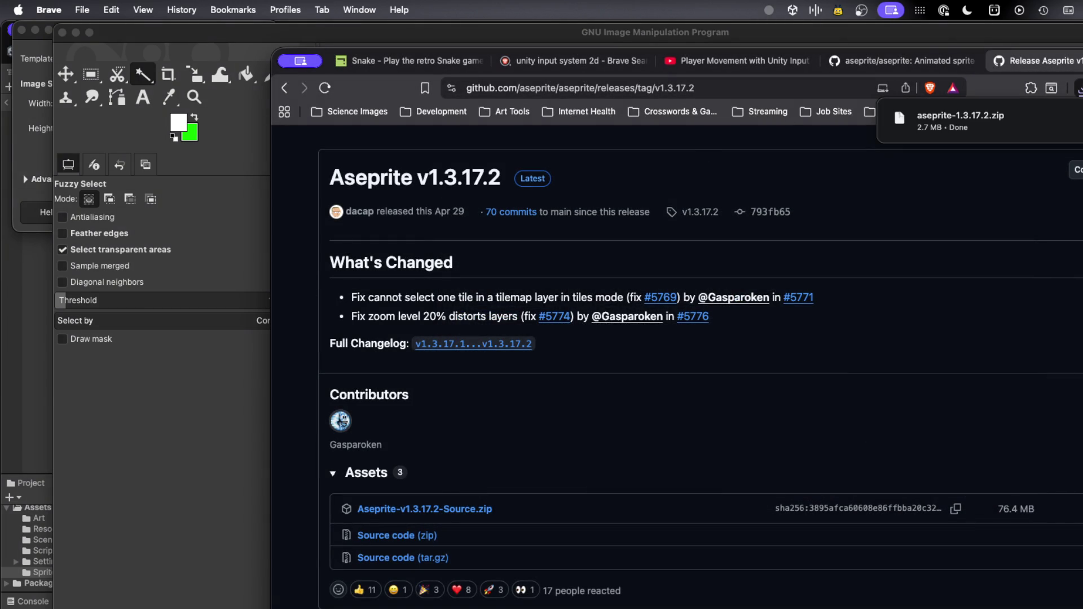
{"action": "key", "text": "super+Tab"}
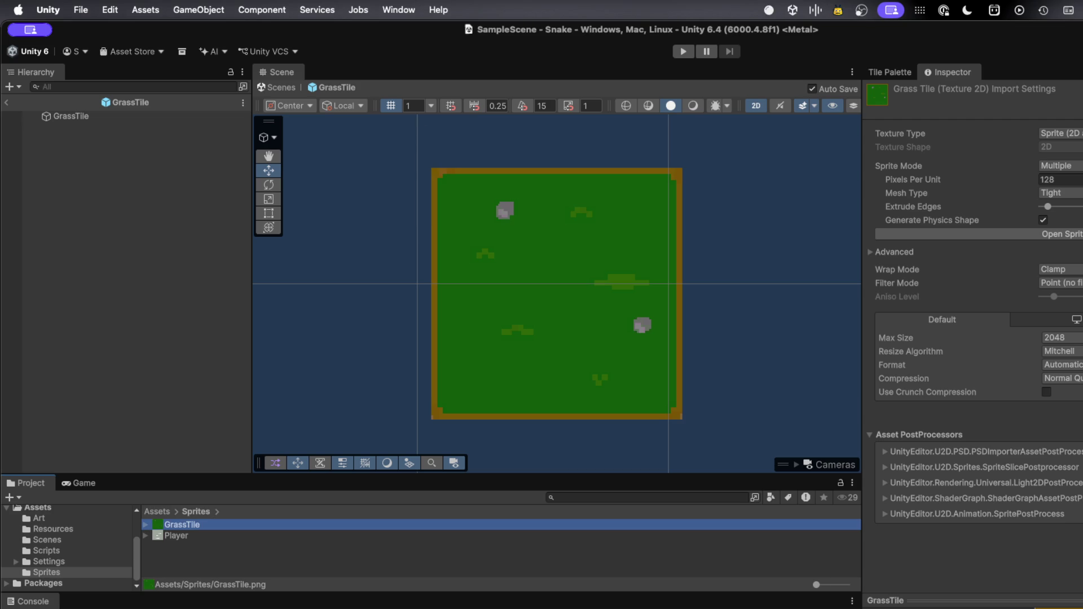
Open and close a Finder Recents window, then bring up the Reddit Aseprite compiling guide
{"action": "key", "text": "super+Tab"}
{"action": "key", "text": "super+n"}
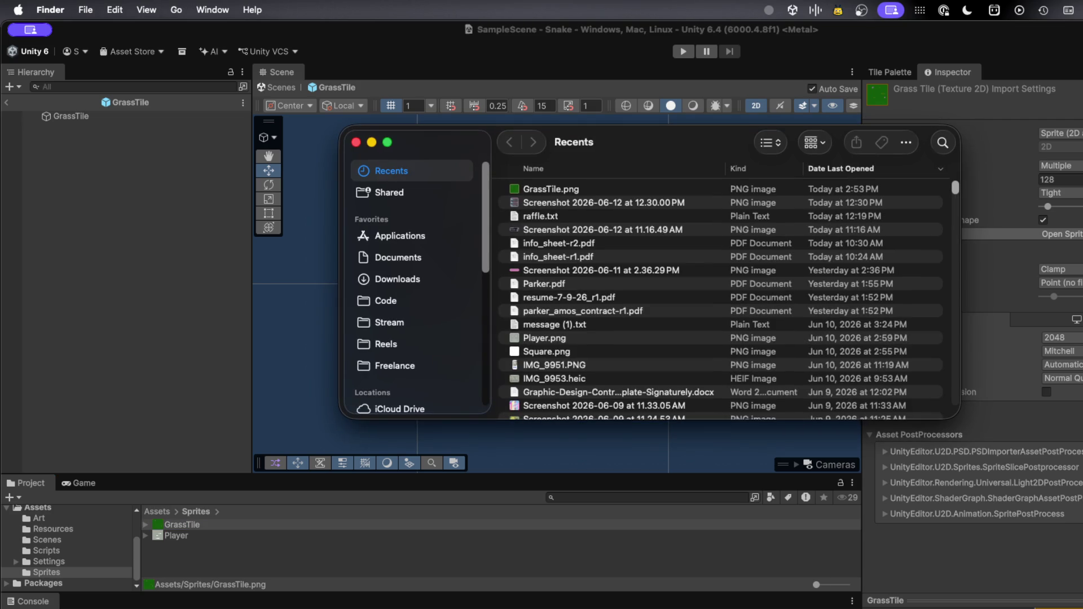
{"action": "key", "text": "super+w"}
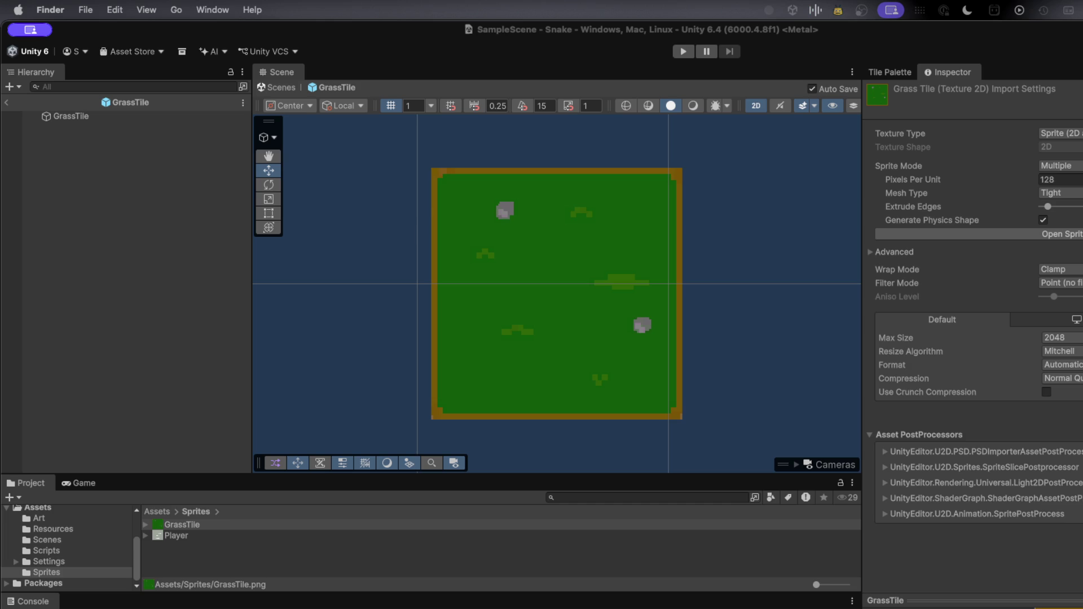
{"action": "key", "text": "super+Tab"}
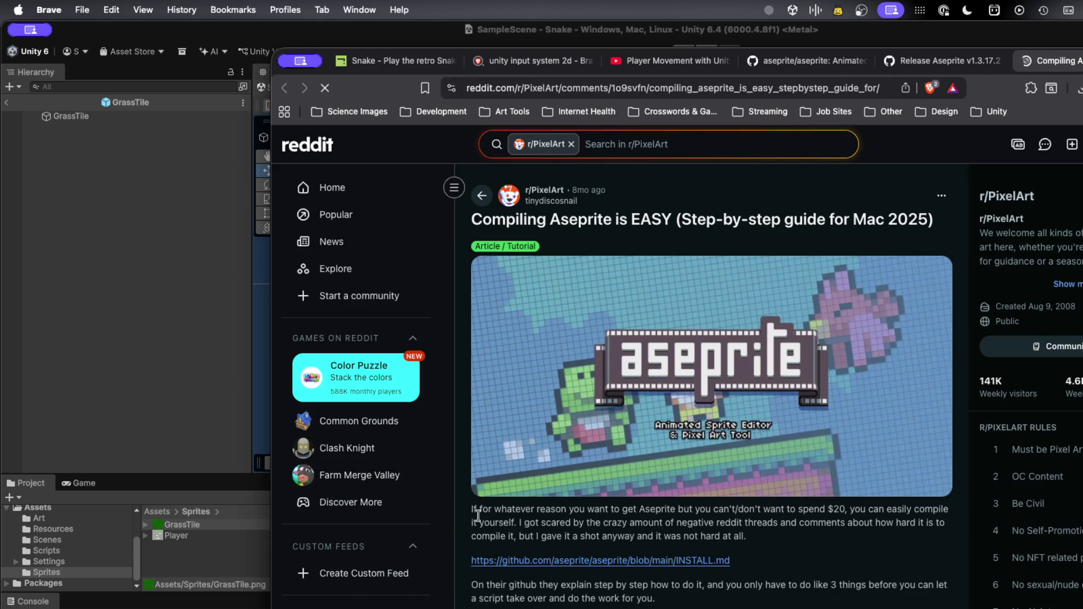
Read through the Reddit Aseprite compiling guide and close its tab
{"action": "scroll", "coordinate": [532, 530], "scroll_direction": "down", "scroll_amount": 1}
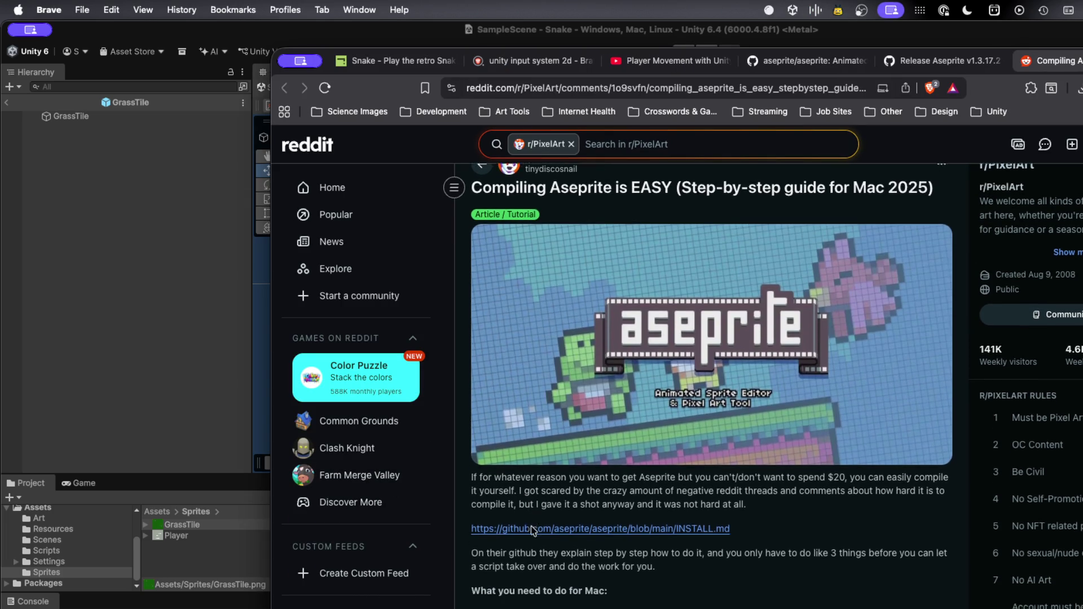
{"action": "scroll", "coordinate": [531, 530], "scroll_direction": "down", "scroll_amount": 3}
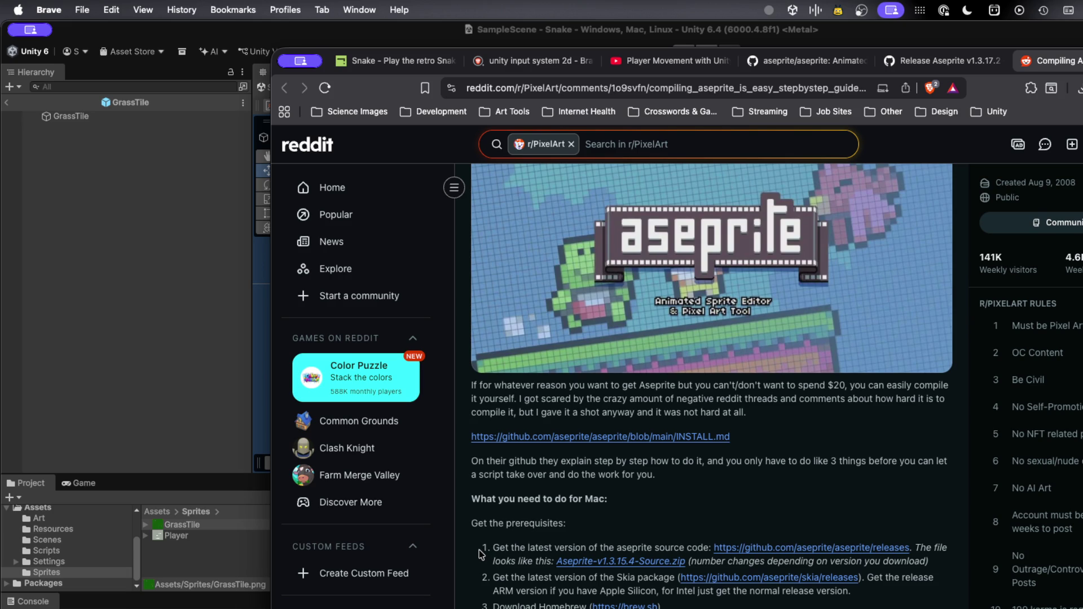
{"action": "scroll", "coordinate": [481, 554], "scroll_direction": "down", "scroll_amount": 1}
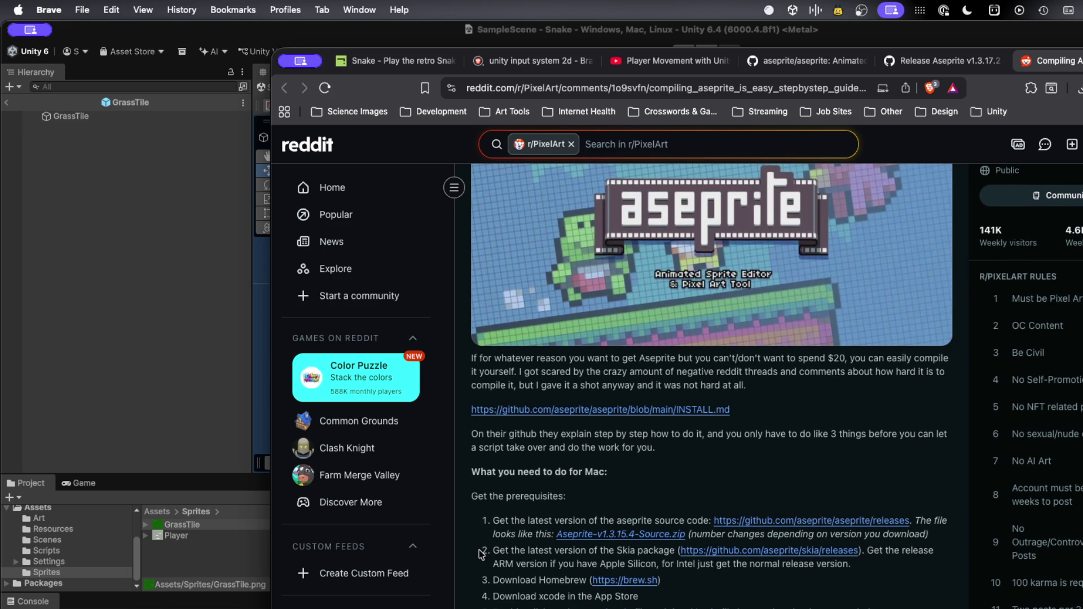
{"action": "scroll", "coordinate": [481, 554], "scroll_direction": "down", "scroll_amount": 1}
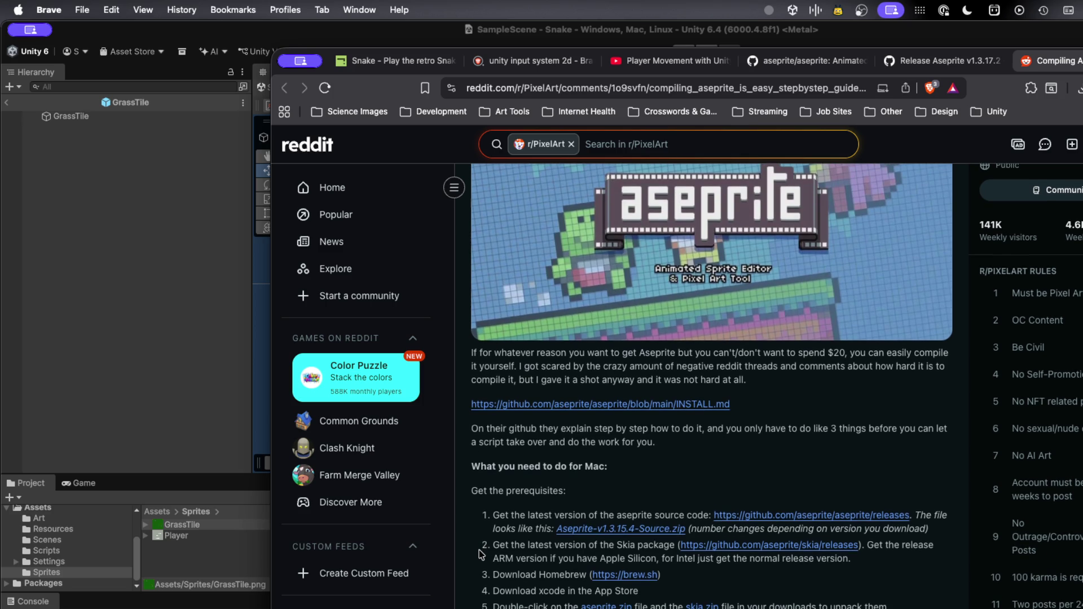
{"action": "scroll", "coordinate": [481, 554], "scroll_direction": "down", "scroll_amount": 2}
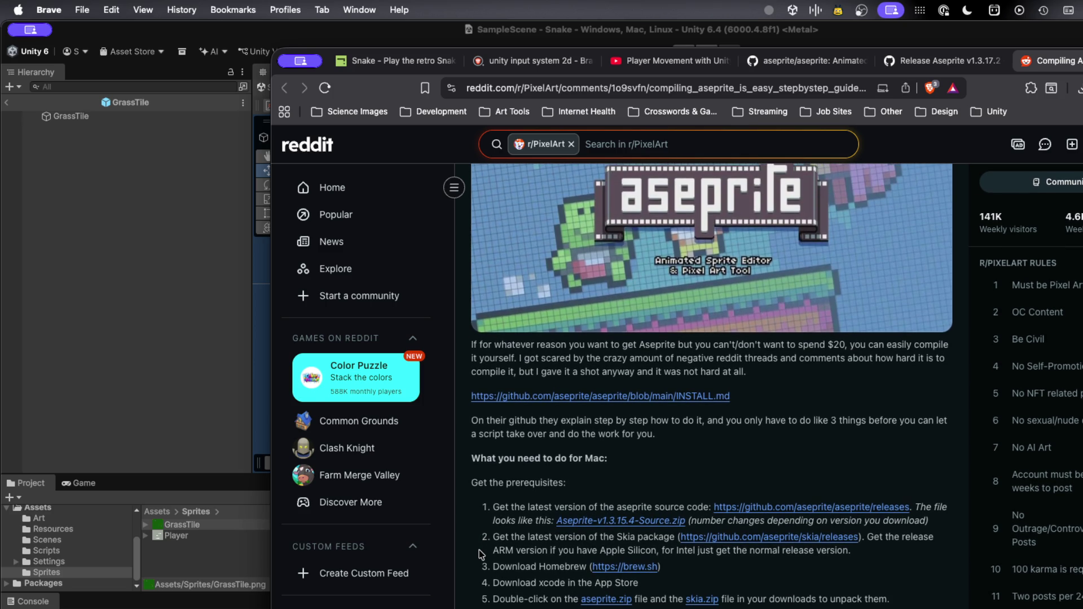
{"action": "scroll", "coordinate": [481, 555], "scroll_direction": "down", "scroll_amount": 5}
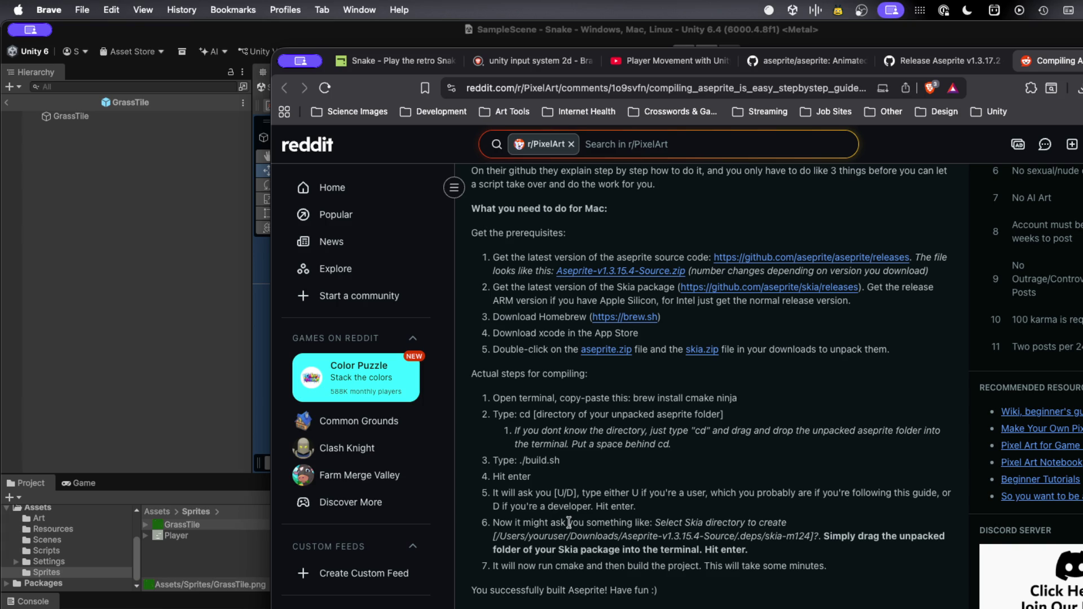
{"action": "key", "text": "super+w"}
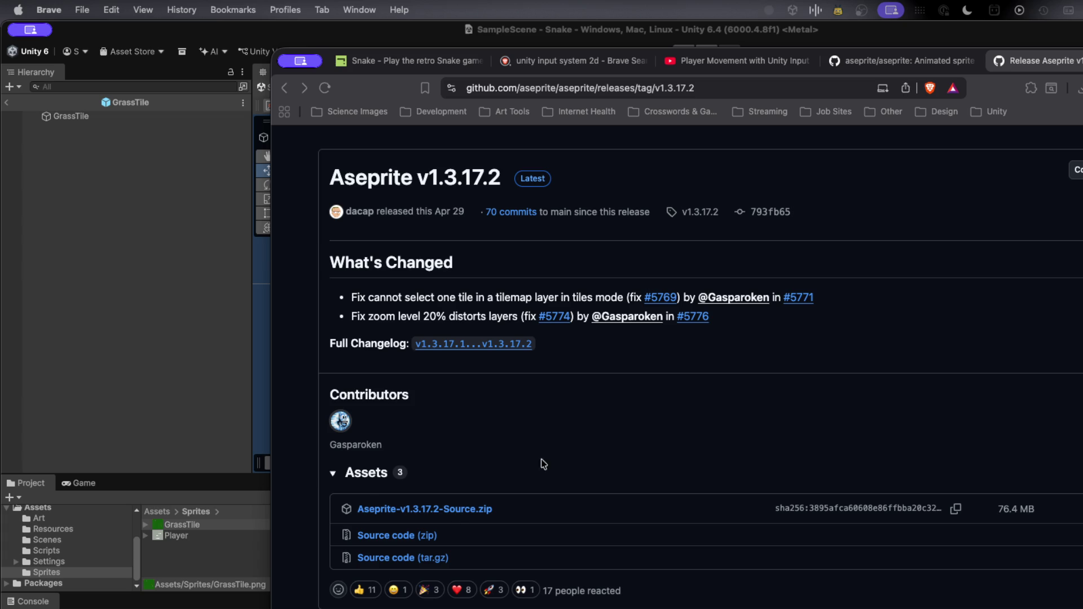
Dismiss the audio mix panel and go back to the aseprite repository page
{"action": "left_click", "coordinate": [817, 10]}
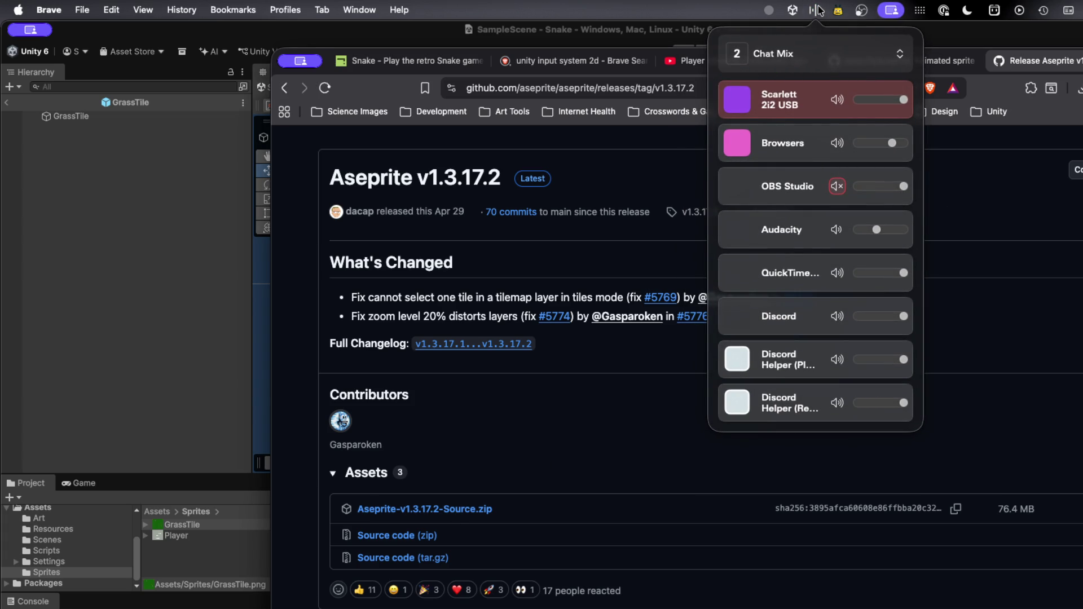
{"action": "left_click", "coordinate": [699, 351]}
{"action": "scroll", "coordinate": [680, 416], "scroll_direction": "up", "scroll_amount": 3}
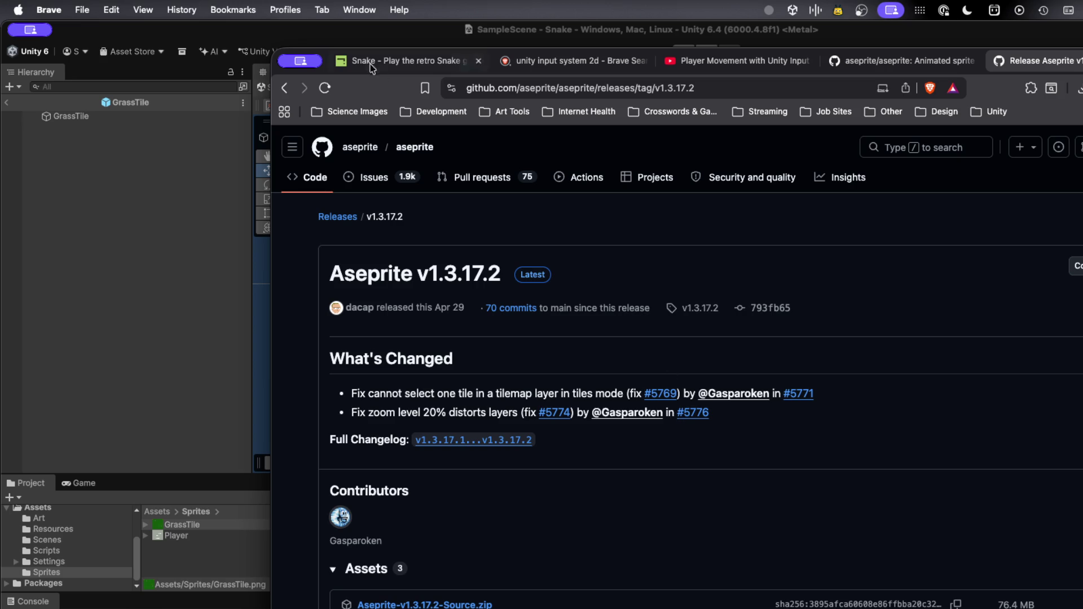
{"action": "left_click", "coordinate": [285, 88]}
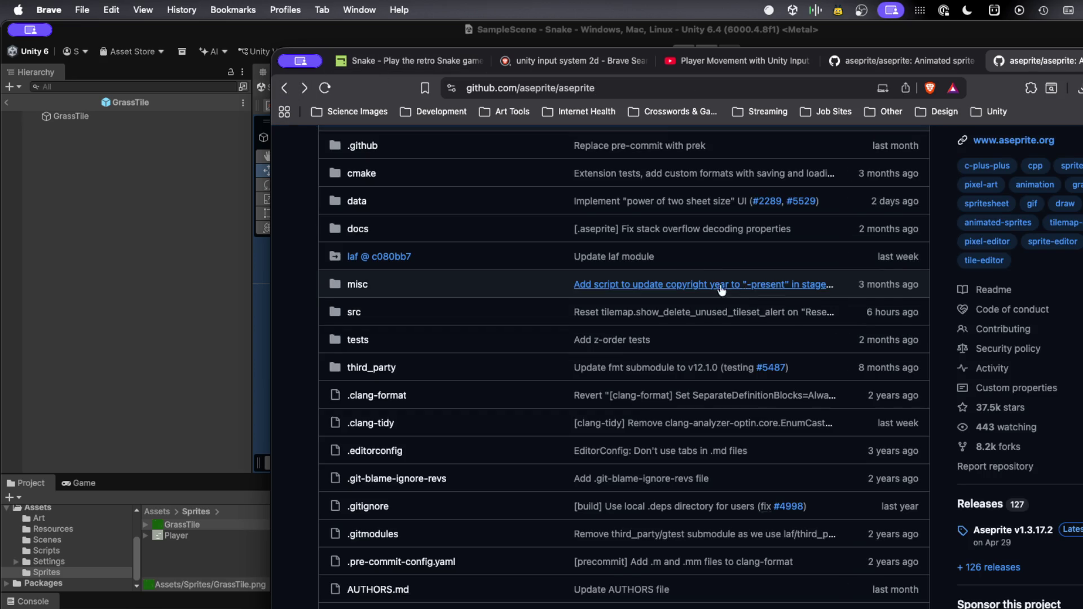
{"action": "scroll", "coordinate": [734, 284], "scroll_direction": "up", "scroll_amount": 4}
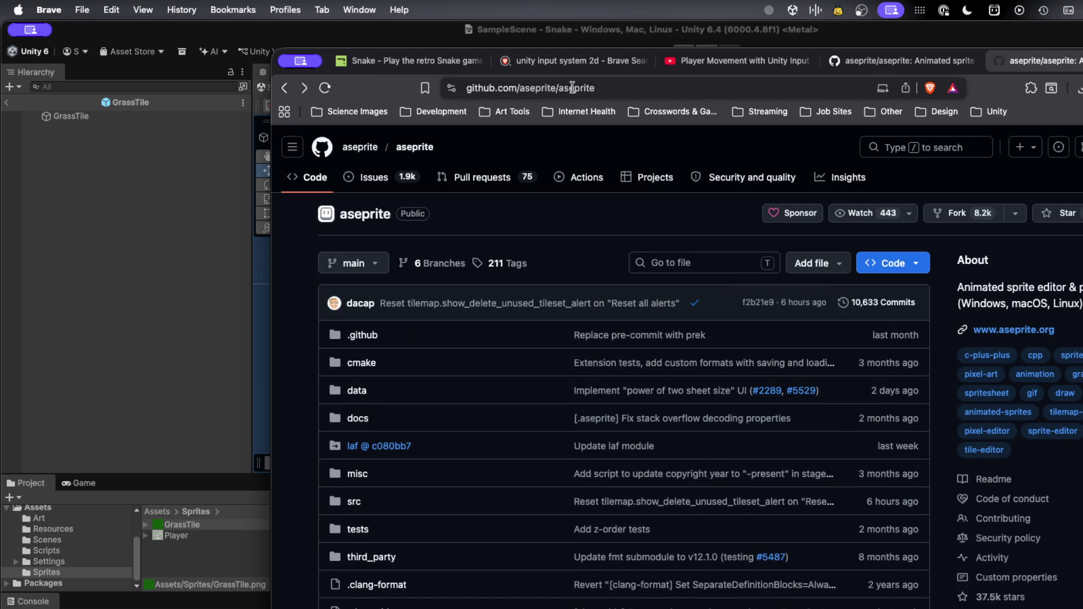
Search 'aesprite', switch to the corrected 'aseprite' query, and open aseprite.org
{"action": "left_click", "coordinate": [618, 88]}
{"action": "type", "text": "aesprite"}
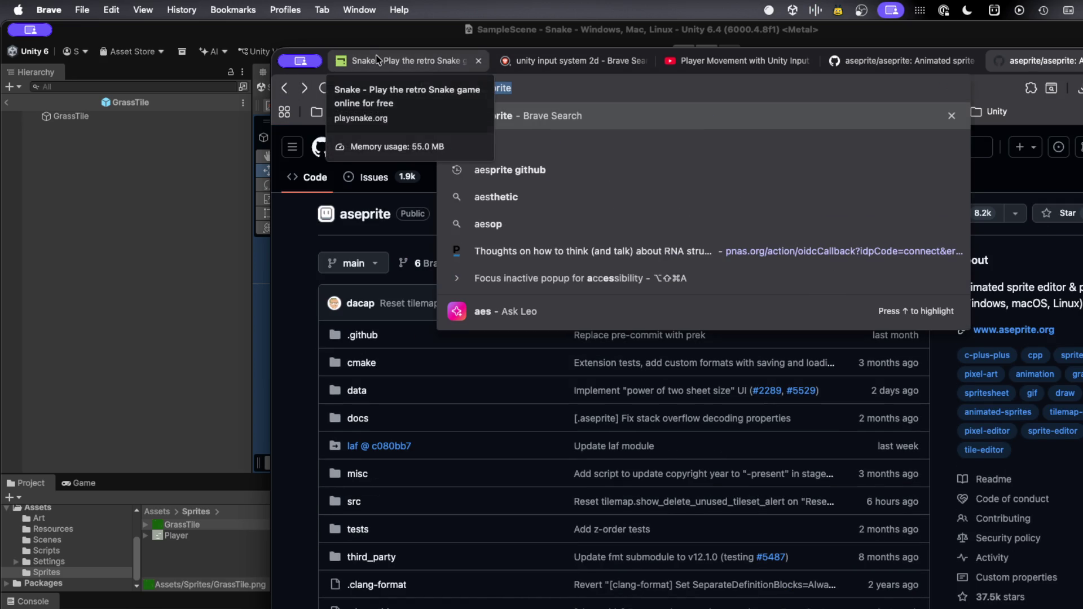
{"action": "key", "text": "Return"}
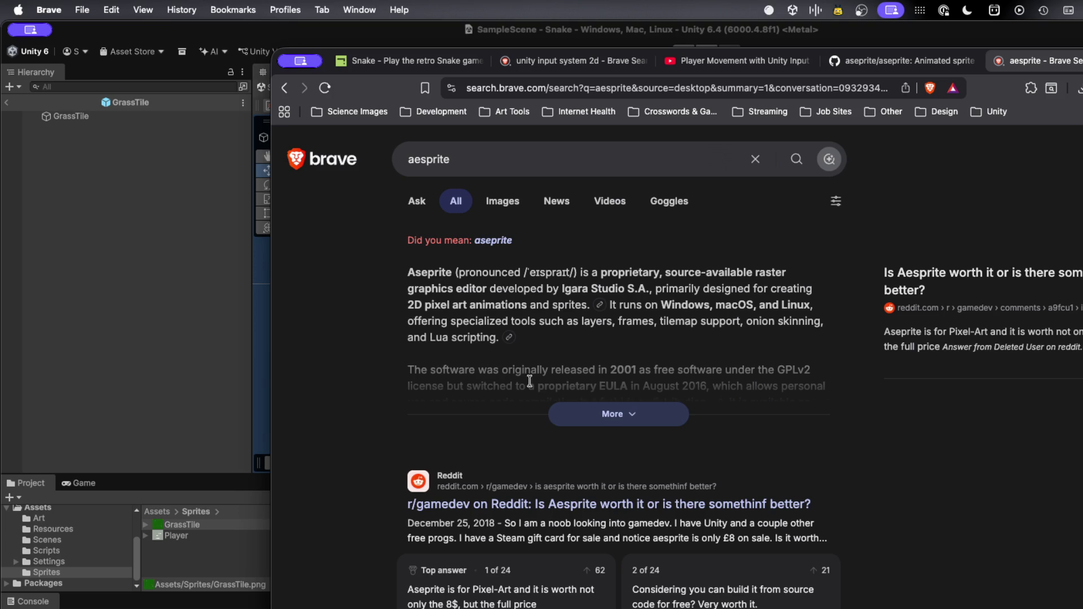
{"action": "scroll", "coordinate": [522, 451], "scroll_direction": "down", "scroll_amount": 2}
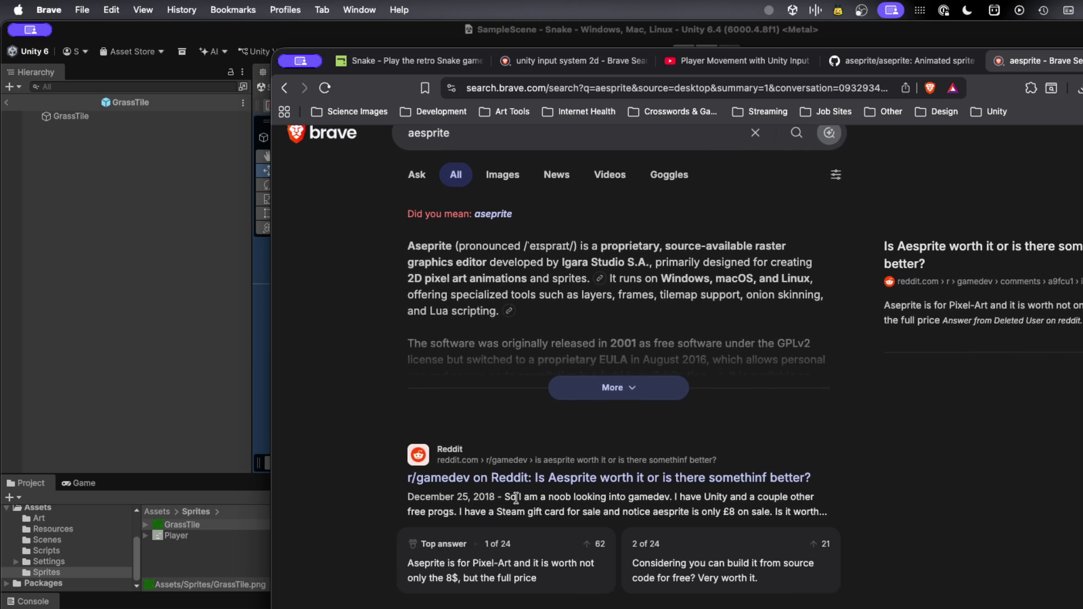
{"action": "scroll", "coordinate": [516, 498], "scroll_direction": "down", "scroll_amount": 3}
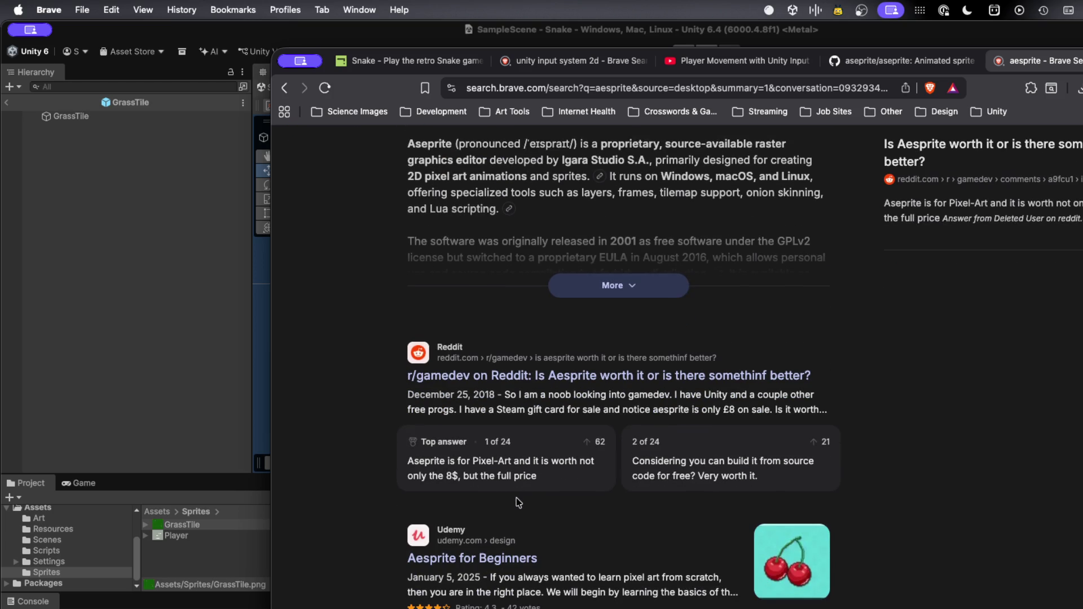
{"action": "scroll", "coordinate": [516, 498], "scroll_direction": "up", "scroll_amount": 5}
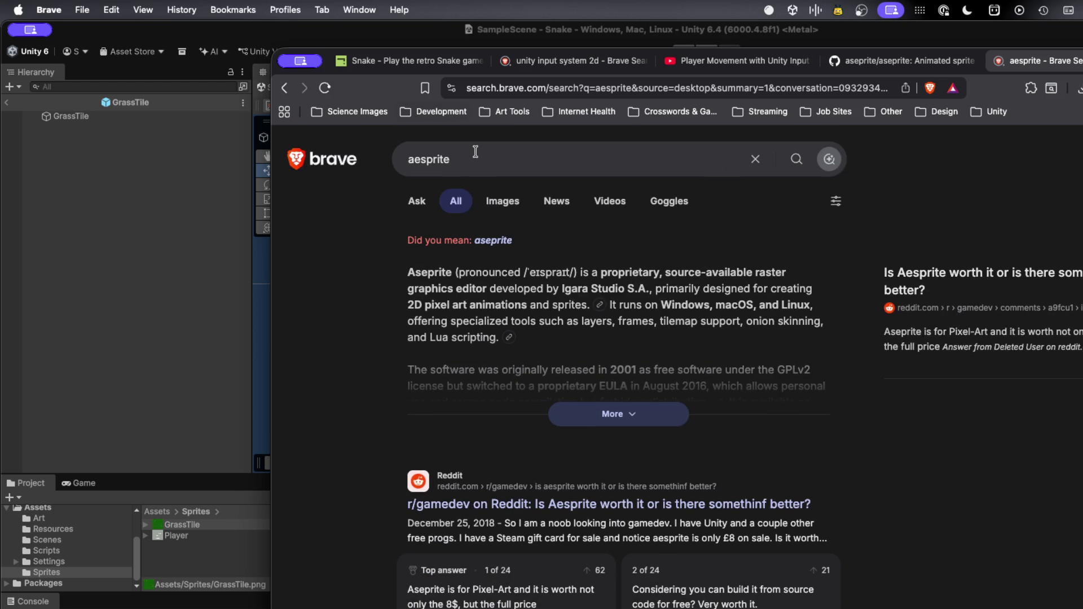
{"action": "left_click", "coordinate": [485, 160]}
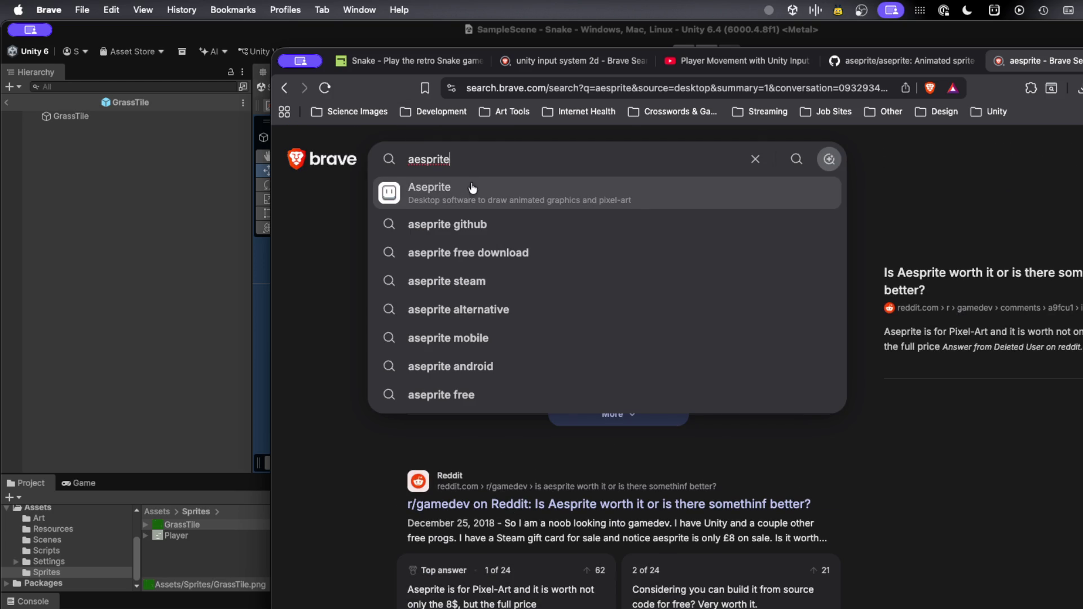
{"action": "left_click", "coordinate": [472, 188]}
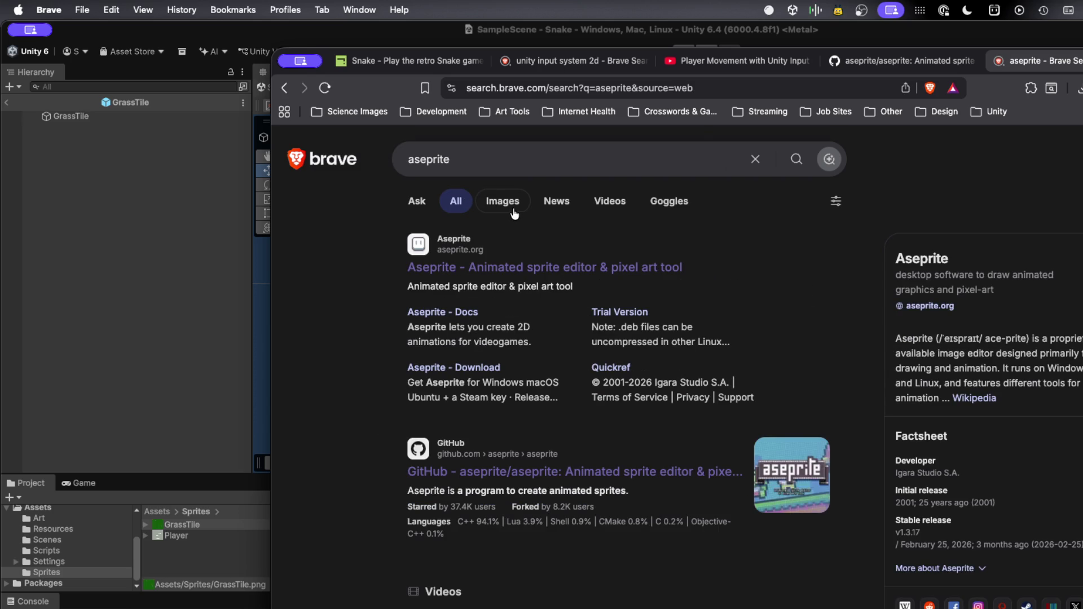
{"action": "left_click", "coordinate": [524, 268]}
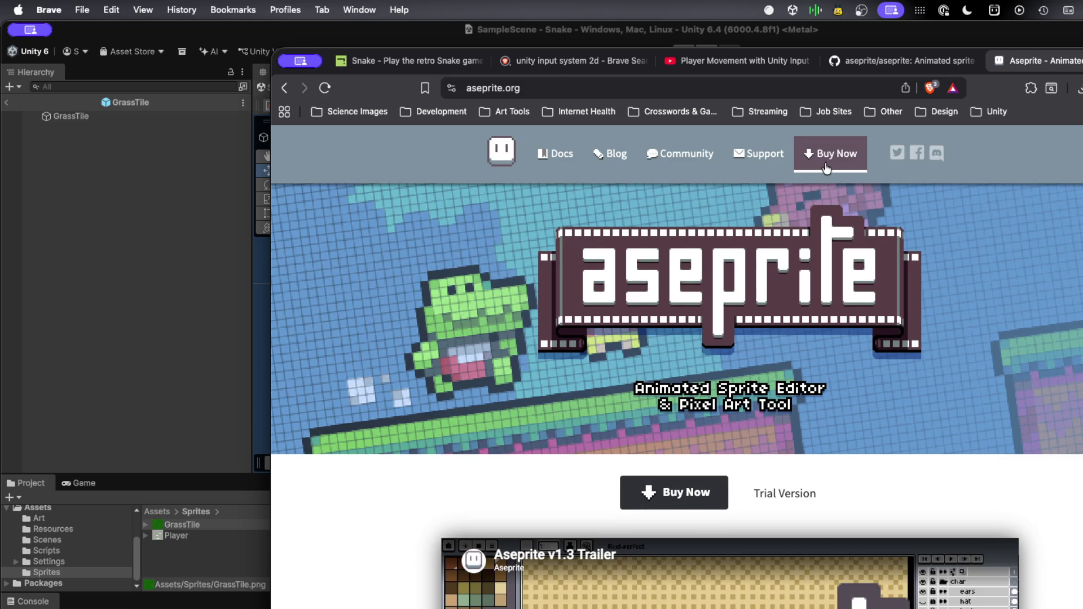
Look over the $19.99 Aseprite purchase page and the Docs page, then return home
{"action": "left_click", "coordinate": [825, 164]}
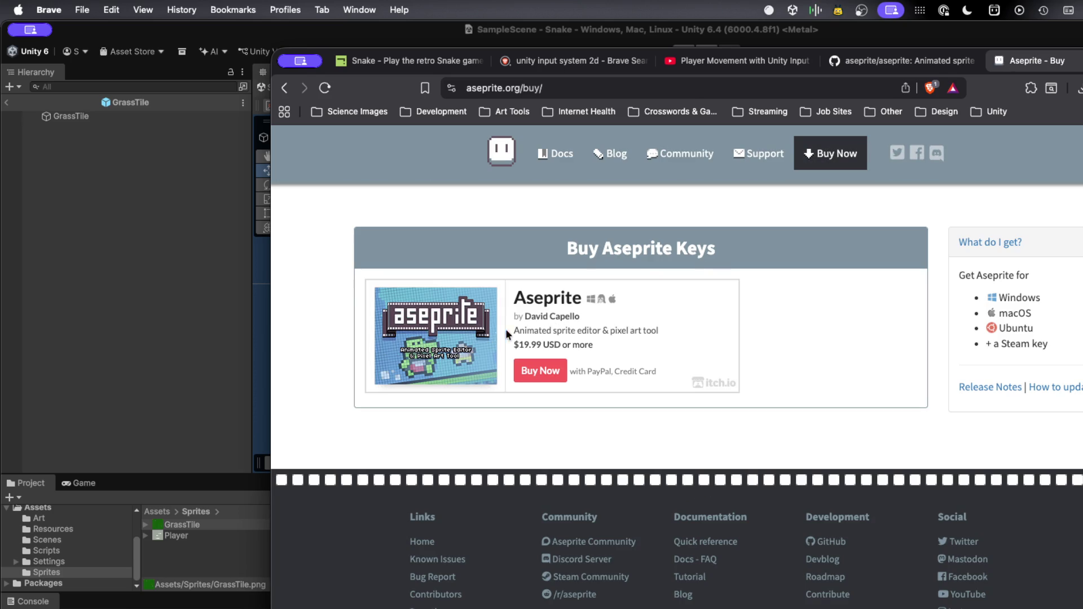
{"action": "scroll", "coordinate": [691, 310], "scroll_direction": "down", "scroll_amount": 1}
{"action": "scroll", "coordinate": [690, 310], "scroll_direction": "up", "scroll_amount": 1}
{"action": "left_click", "coordinate": [560, 153]}
{"action": "left_click", "coordinate": [506, 154]}
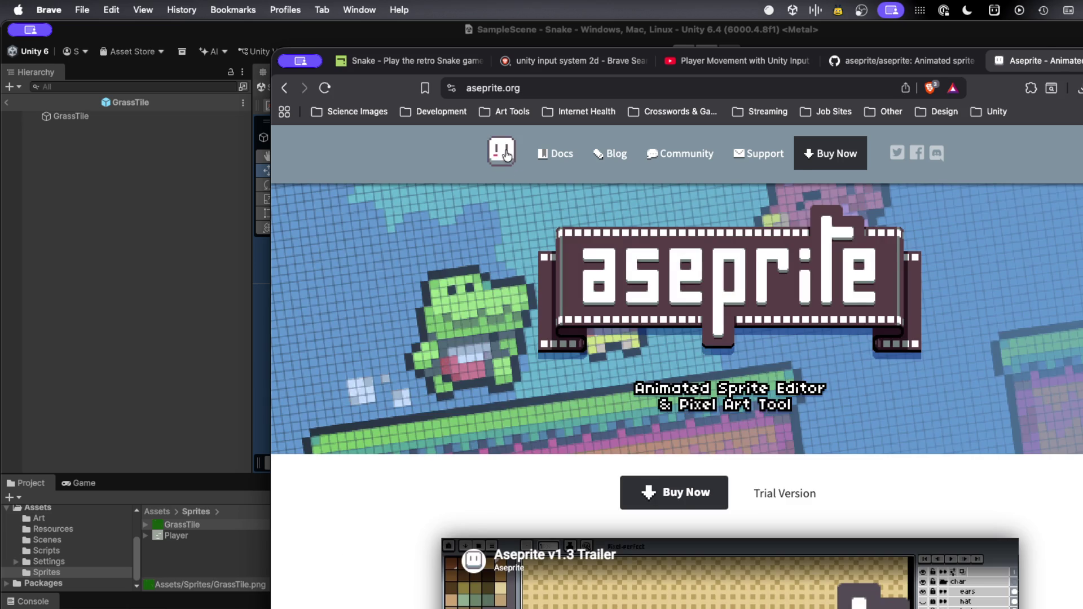
{"action": "scroll", "coordinate": [734, 431], "scroll_direction": "down", "scroll_amount": 3}
Read the Aseprite trial version page and its CANNOT SAVE warning
{"action": "left_click", "coordinate": [790, 418]}
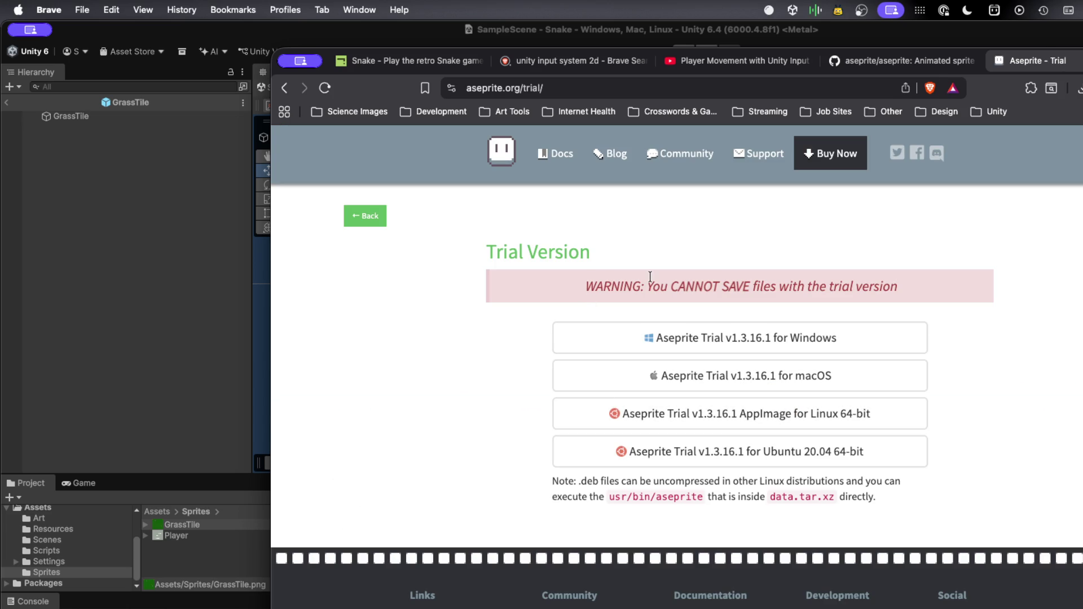
{"action": "left_click_drag", "start_coordinate": [676, 284], "coordinate": [750, 286]}
{"action": "left_click", "coordinate": [675, 266]}
{"action": "scroll", "coordinate": [439, 363], "scroll_direction": "down", "scroll_amount": 3}
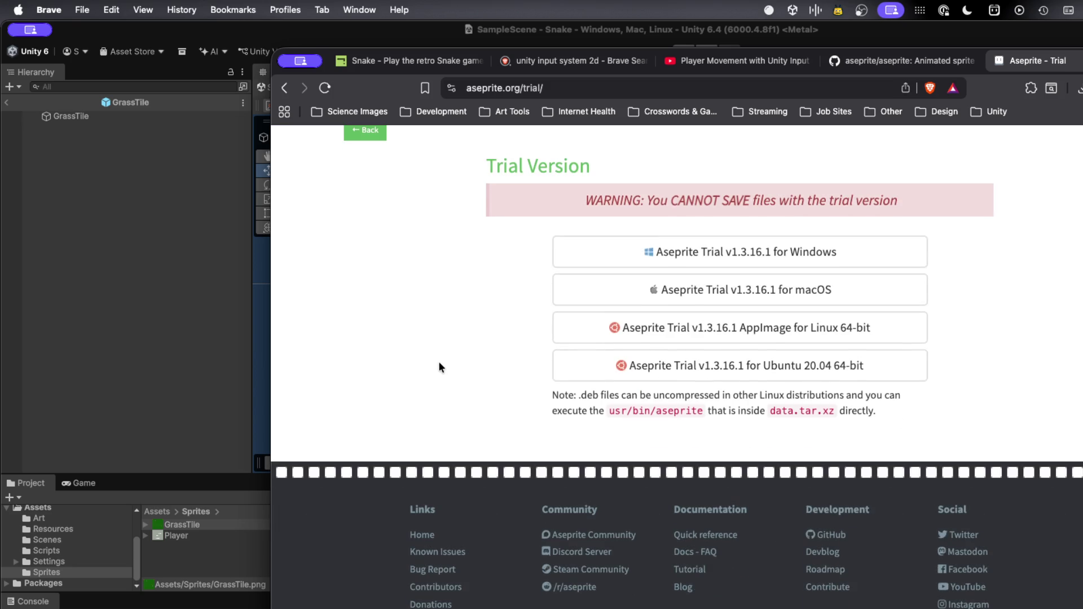
{"action": "scroll", "coordinate": [439, 364], "scroll_direction": "up", "scroll_amount": 3}
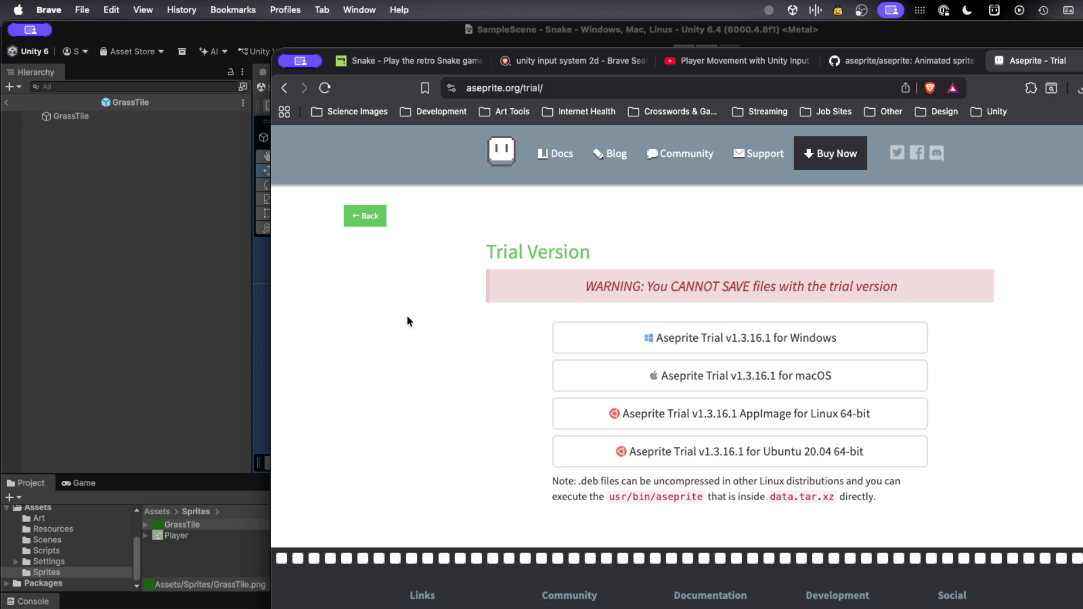
Close the trial, GitHub repository and Player Movement video tabs, and return to Unity
{"action": "key", "text": "super+w"}
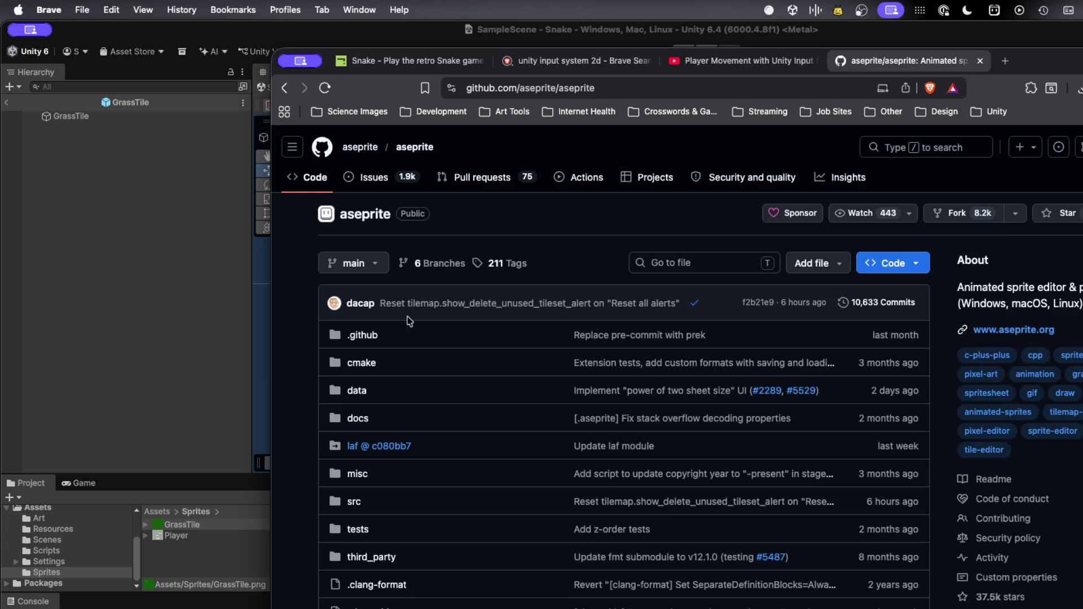
{"action": "key", "text": "super+w"}
{"action": "key", "text": "super+w"}
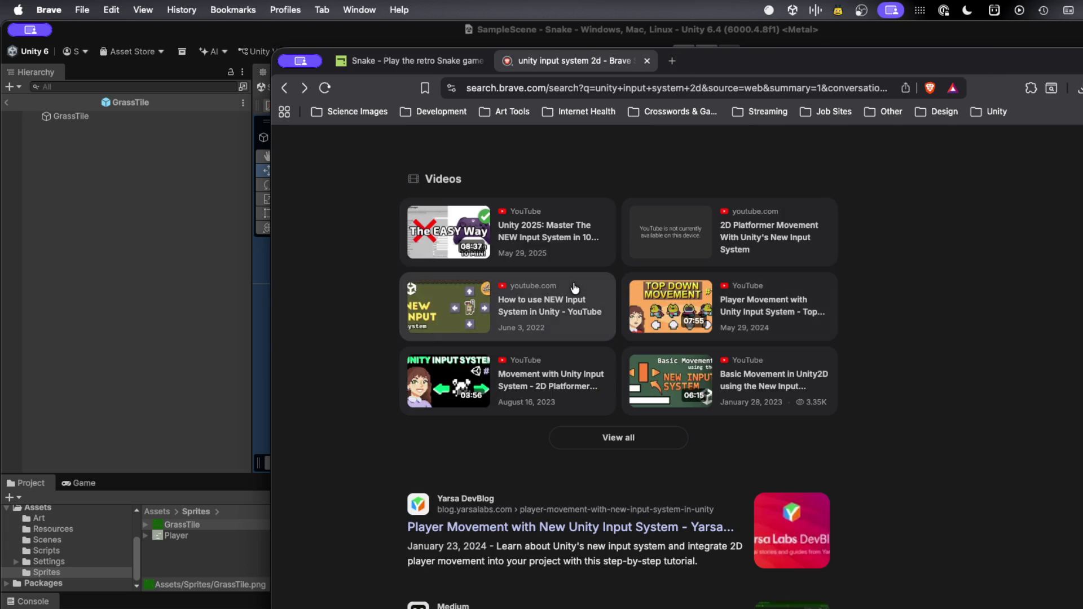
{"action": "key", "text": "super+w"}
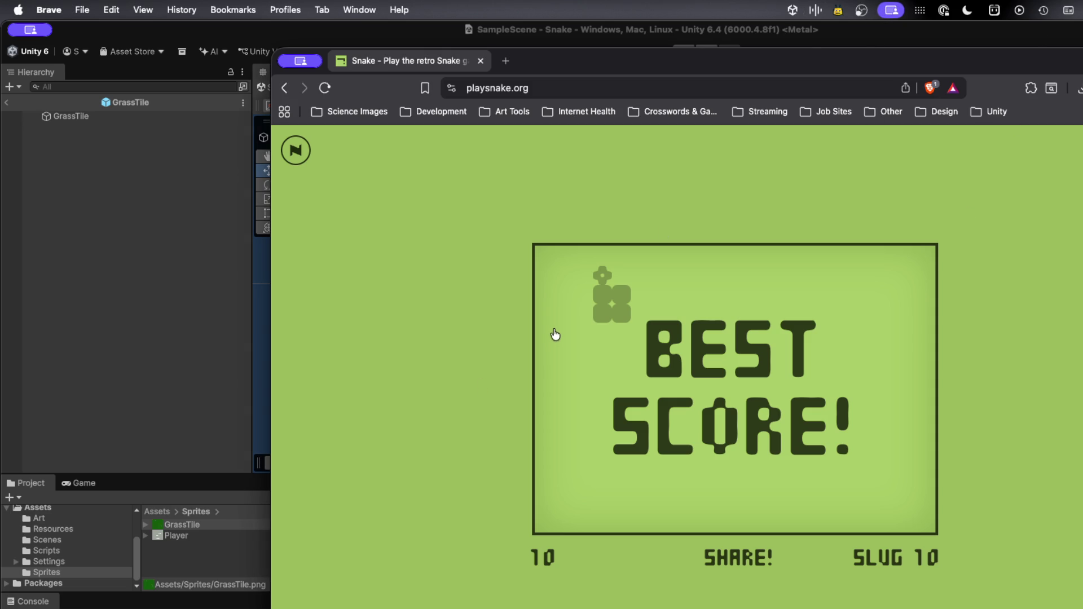
{"action": "left_click", "coordinate": [184, 345]}
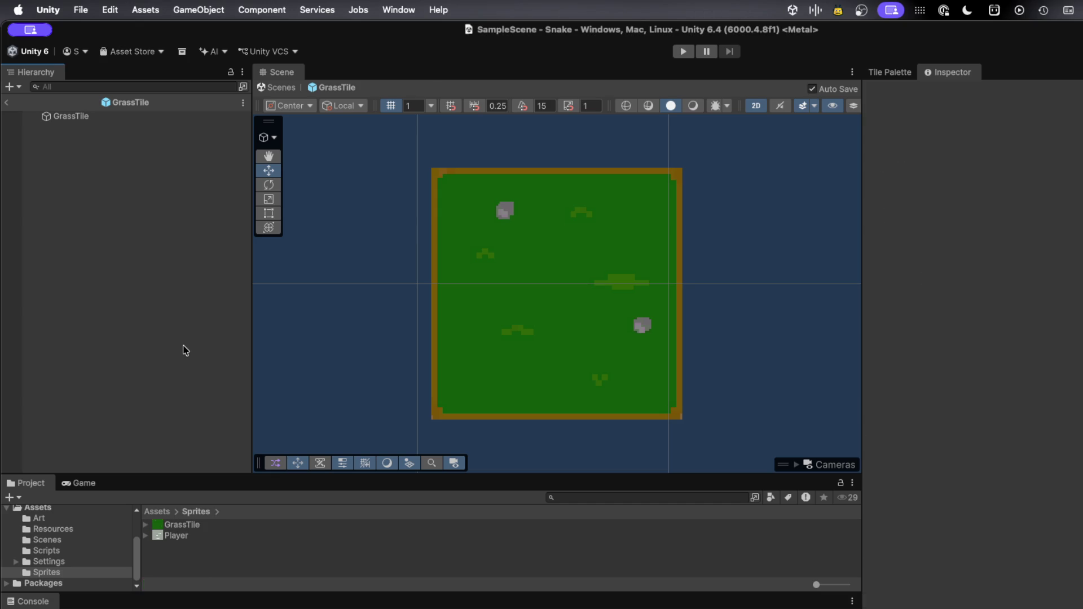
Zoom out in the Unity Scene view and drag the editor window down and right
{"action": "scroll", "coordinate": [510, 333], "scroll_direction": "down", "scroll_amount": 5}
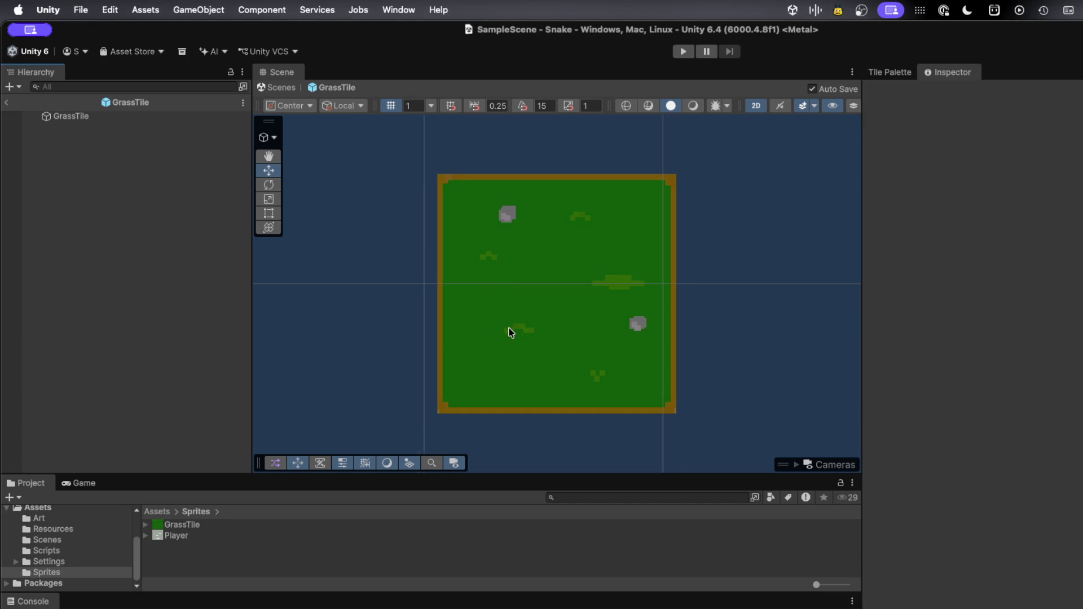
{"action": "scroll", "coordinate": [510, 332], "scroll_direction": "down", "scroll_amount": 3}
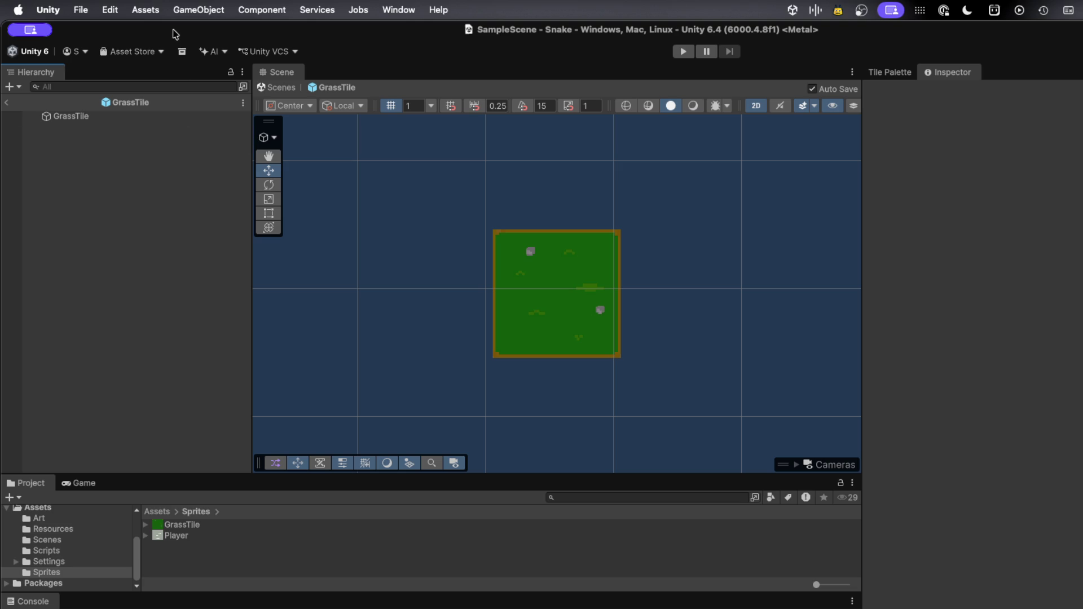
{"action": "left_click_drag", "start_coordinate": [173, 35], "coordinate": [376, 216]}
Raise the Brave window over Unity, nudge it up-left, and open a new tab
{"action": "left_click", "coordinate": [357, 170]}
{"action": "left_click_drag", "start_coordinate": [583, 62], "coordinate": [506, 36]}
{"action": "key", "text": "super+t"}
Go to the GIANTmicrobes website, correcting the mistyped 'gitantmicrobes.com' address
{"action": "type", "text": "gi"}
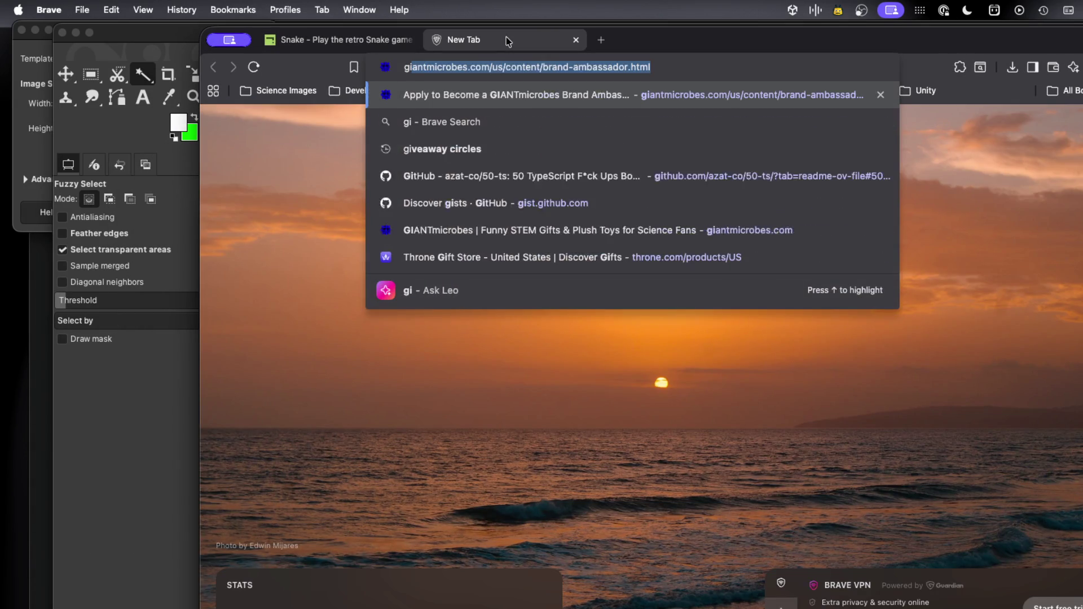
{"action": "type", "text": "tantmicr"}
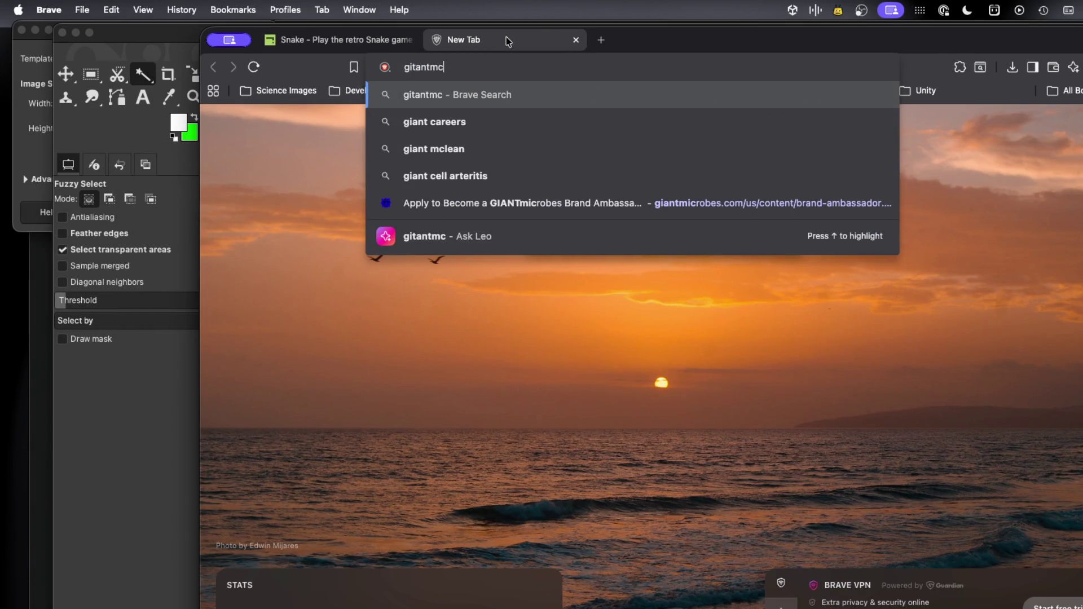
{"action": "type", "text": "obes.com"}
{"action": "key", "text": "Return"}
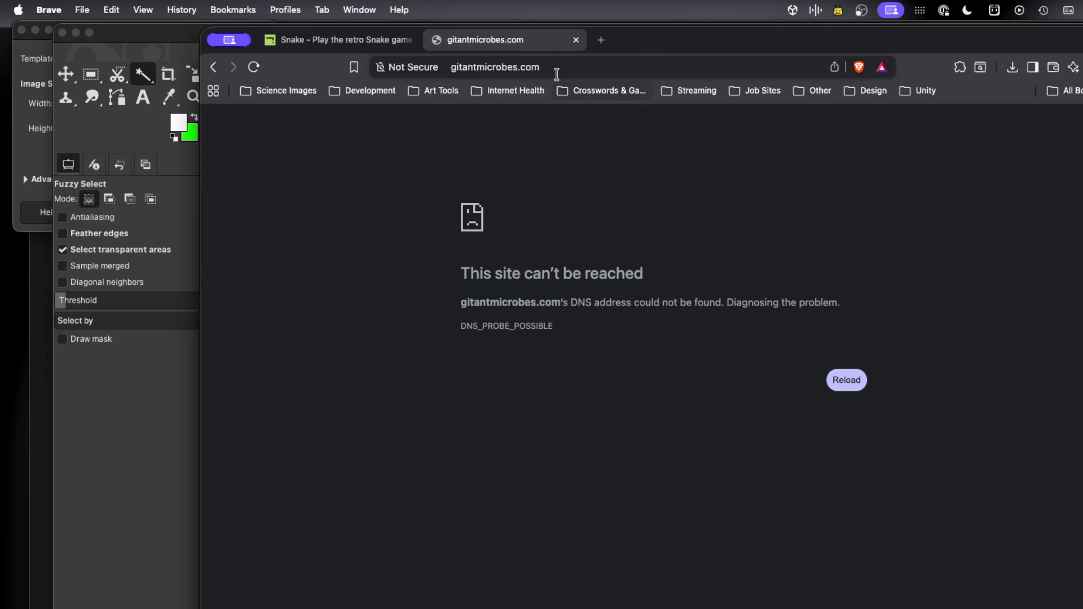
{"action": "left_click", "coordinate": [551, 67]}
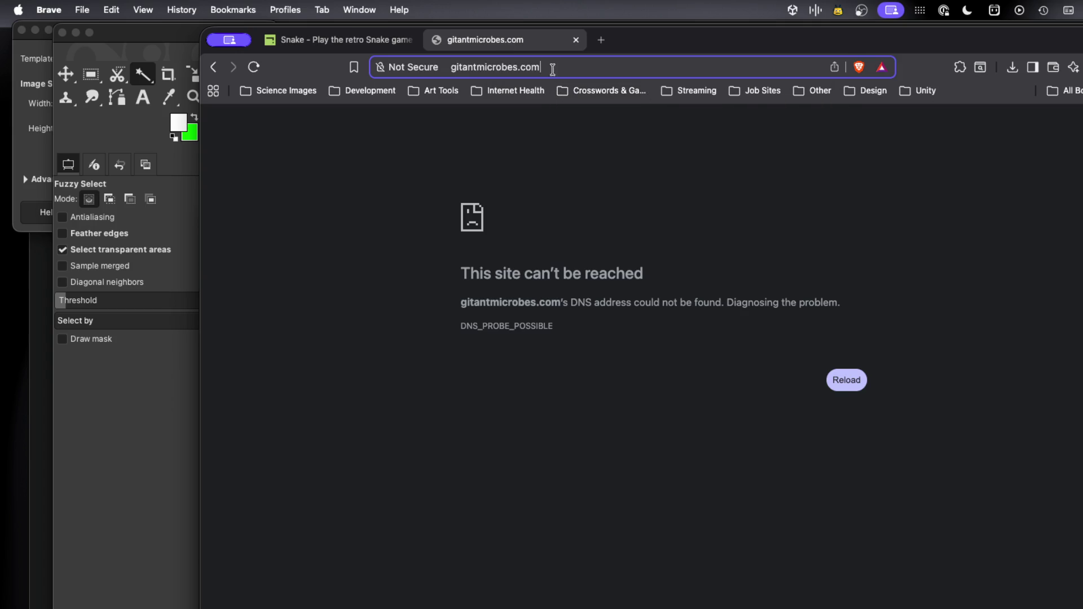
{"action": "type", "text": "giant"}
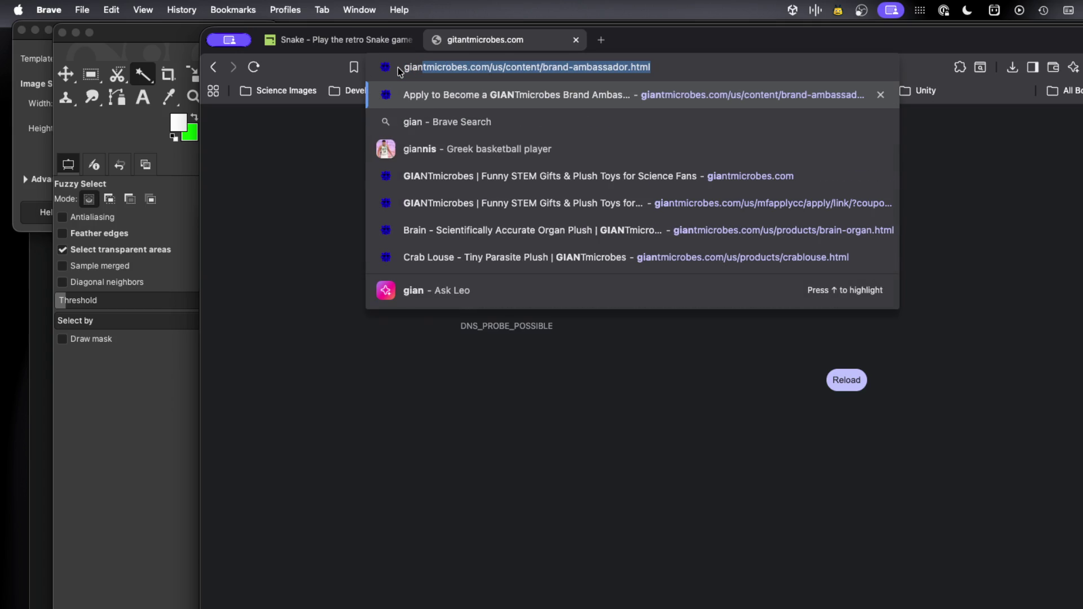
{"action": "key", "text": "Return"}
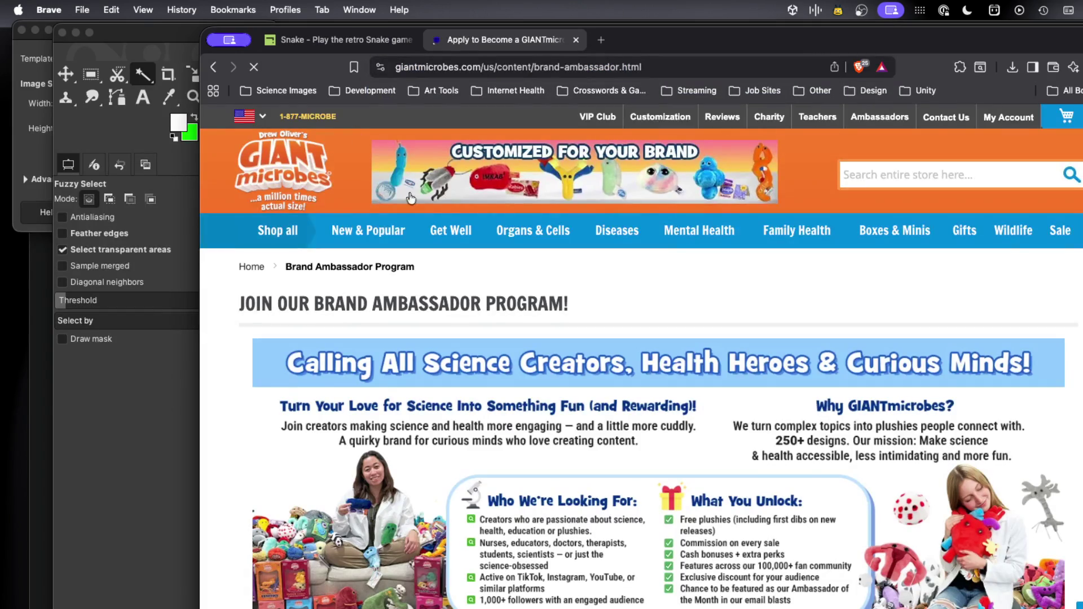
Search the store's products for 'clap' and open the Clap - Gonorrhea plush page
{"action": "left_click", "coordinate": [294, 240]}
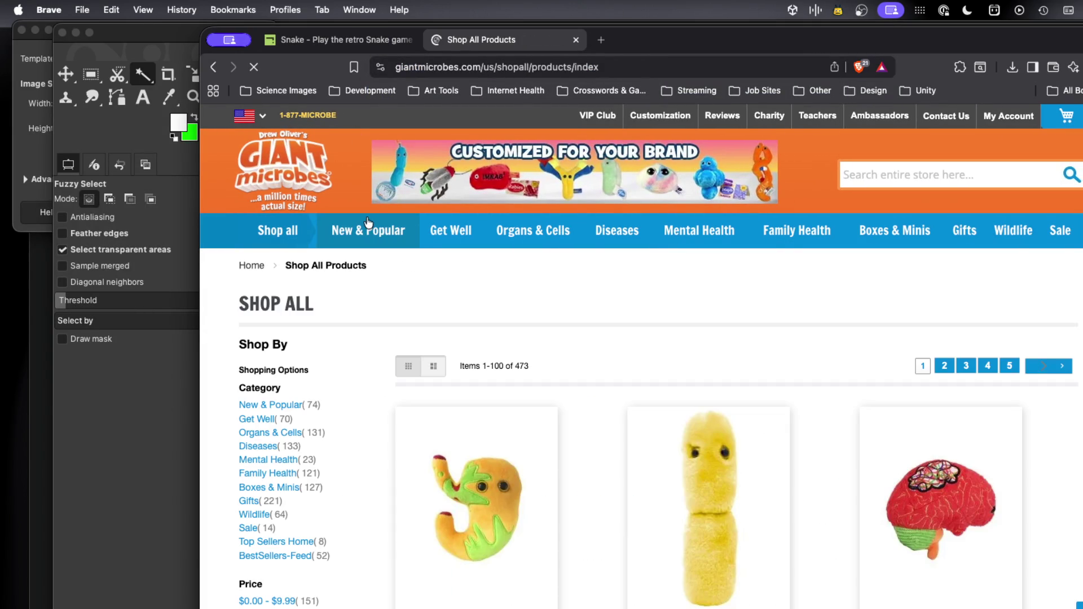
{"action": "mouse_move", "coordinate": [552, 236]}
{"action": "left_click", "coordinate": [928, 176]}
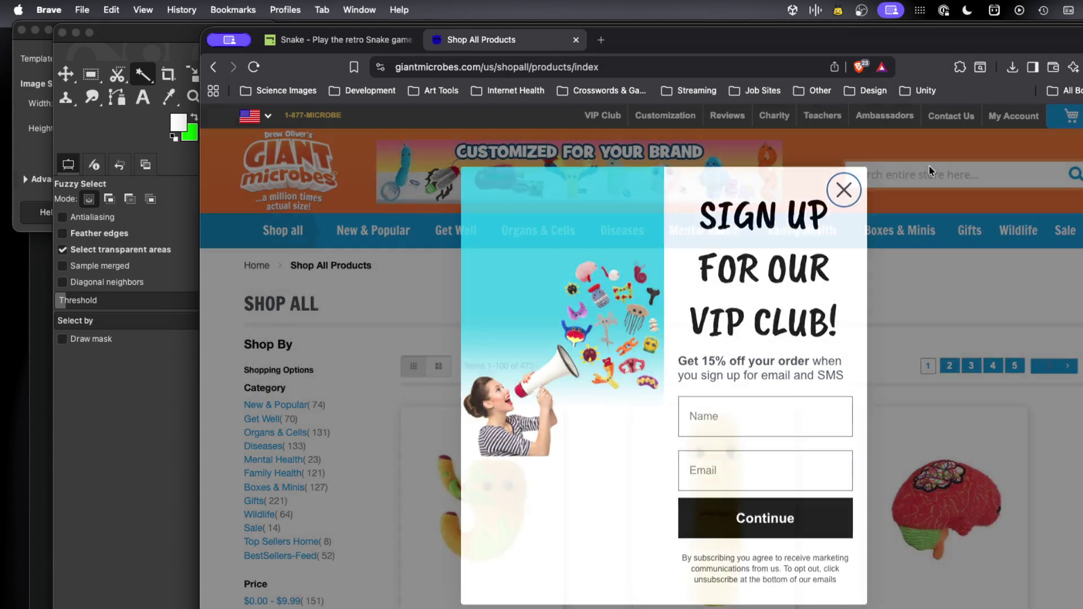
{"action": "left_click", "coordinate": [931, 170]}
{"action": "left_click", "coordinate": [931, 175]}
{"action": "type", "text": "clap"}
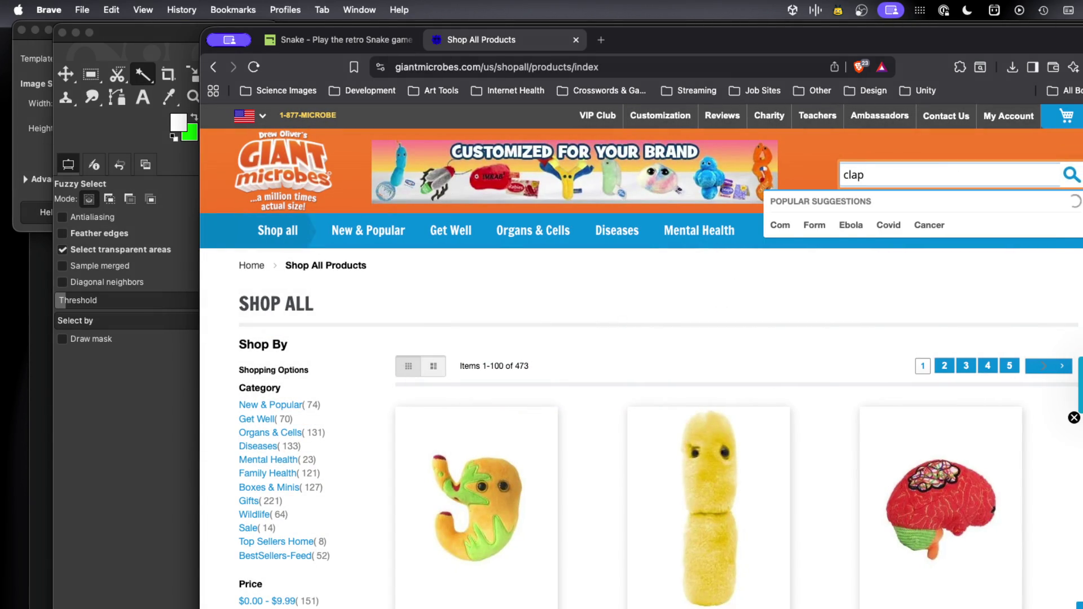
{"action": "left_click", "coordinate": [883, 237]}
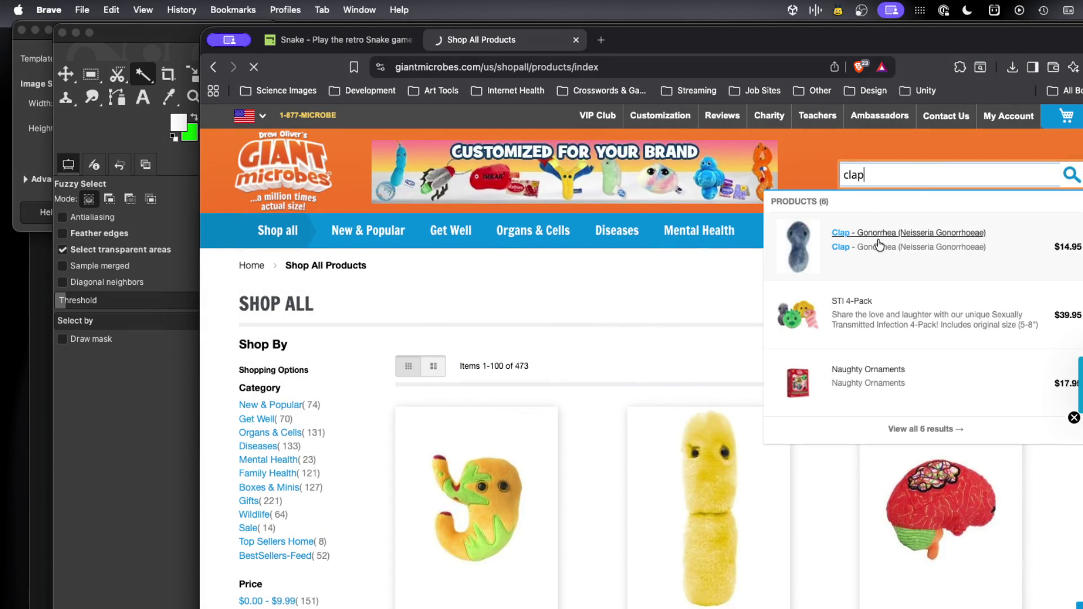
Look through the Clap plush's photo gallery, including the group photo of plushes
{"action": "scroll", "coordinate": [541, 377], "scroll_direction": "down", "scroll_amount": 5}
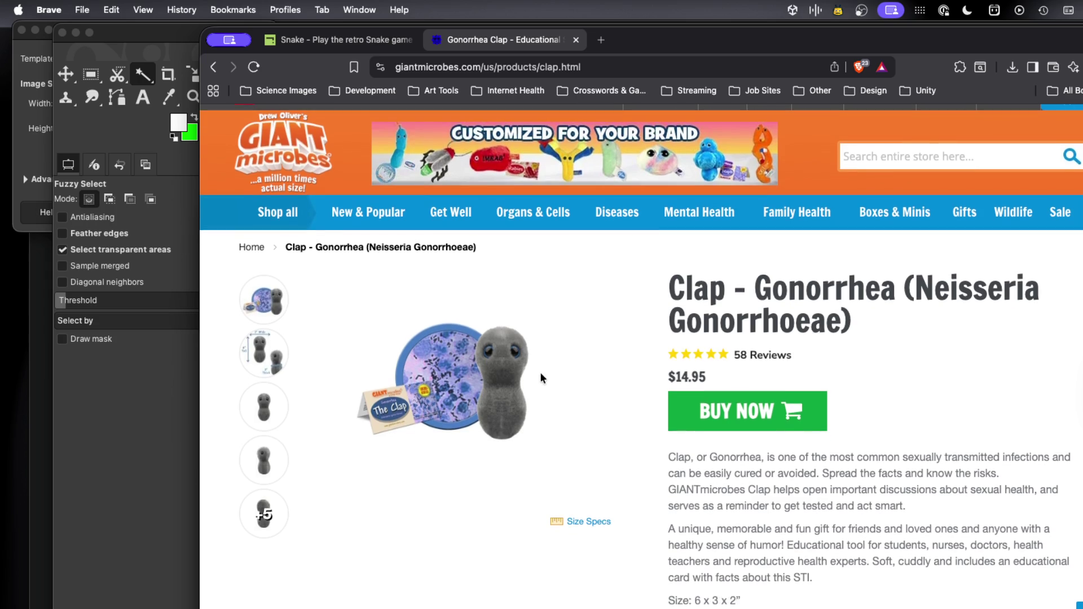
{"action": "scroll", "coordinate": [541, 374], "scroll_direction": "up", "scroll_amount": 3}
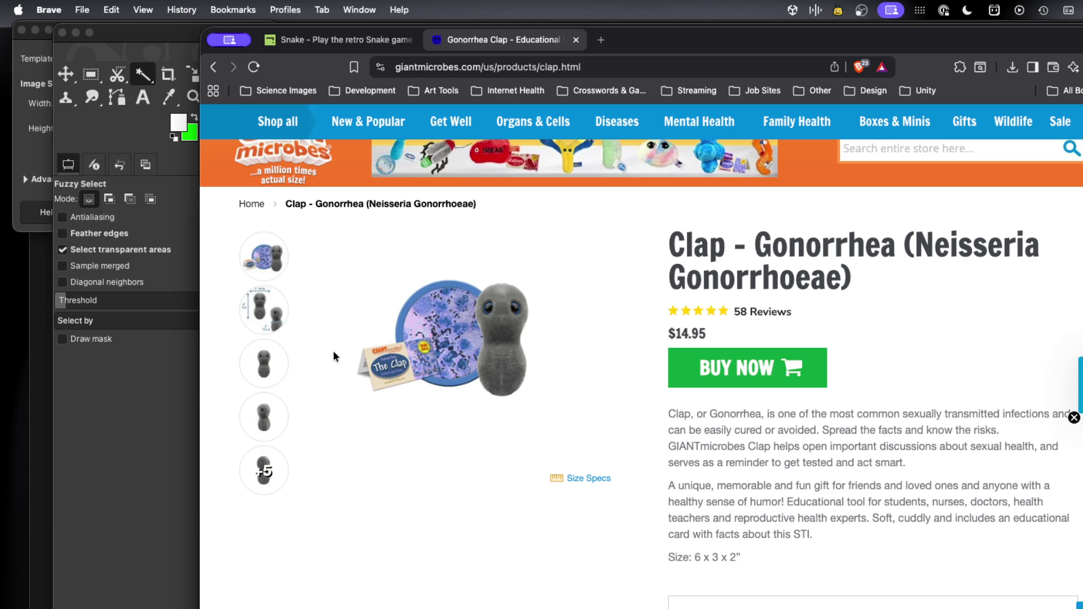
{"action": "scroll", "coordinate": [333, 356], "scroll_direction": "down", "scroll_amount": 3}
{"action": "scroll", "coordinate": [334, 356], "scroll_direction": "up", "scroll_amount": 2}
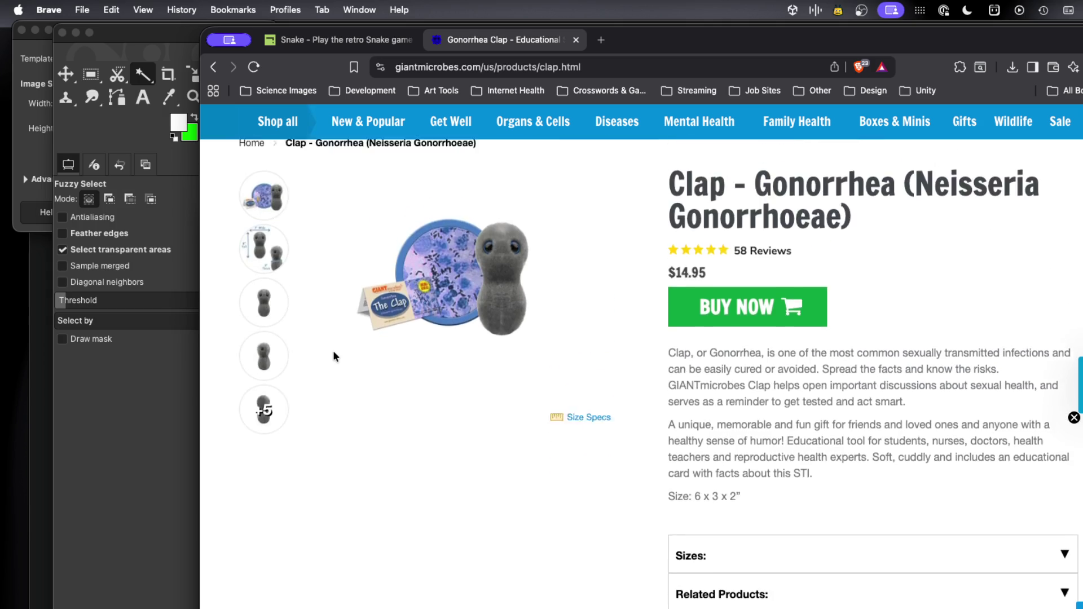
{"action": "left_click", "coordinate": [262, 466]}
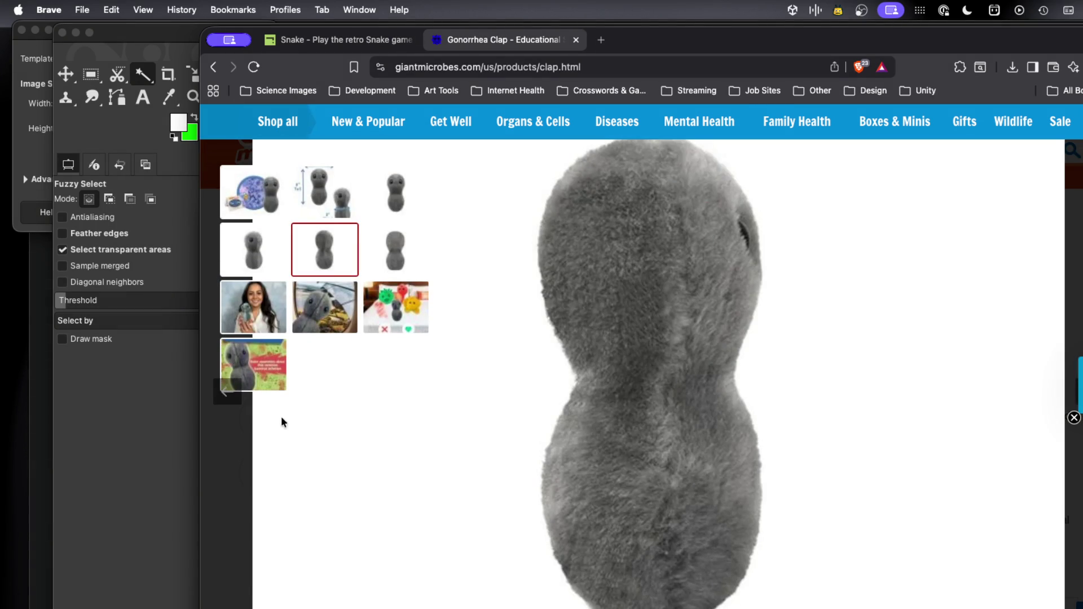
{"action": "left_click", "coordinate": [326, 318]}
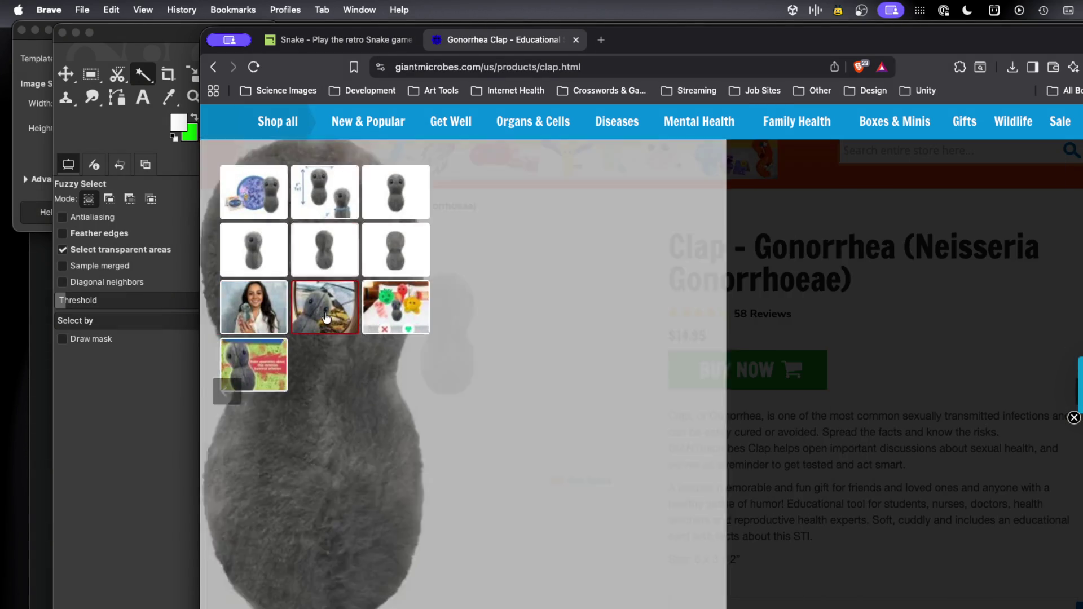
{"action": "left_click", "coordinate": [393, 316]}
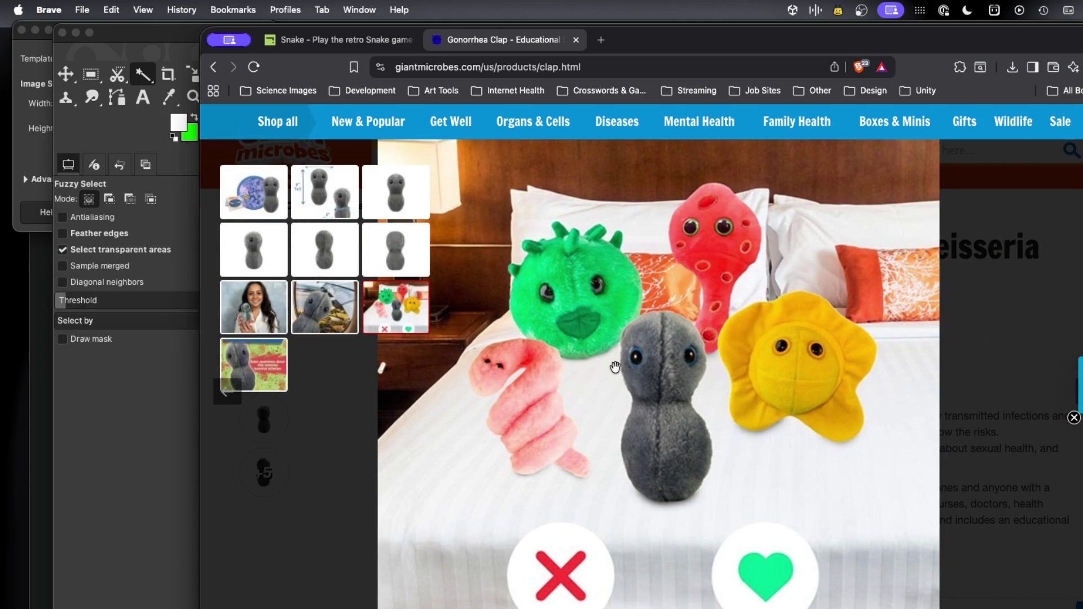
{"action": "key", "text": "Escape"}
Close the GIANTmicrobes product tab to return to the Snake game
{"action": "scroll", "coordinate": [563, 432], "scroll_direction": "up", "scroll_amount": 1}
{"action": "scroll", "coordinate": [563, 437], "scroll_direction": "up", "scroll_amount": 1}
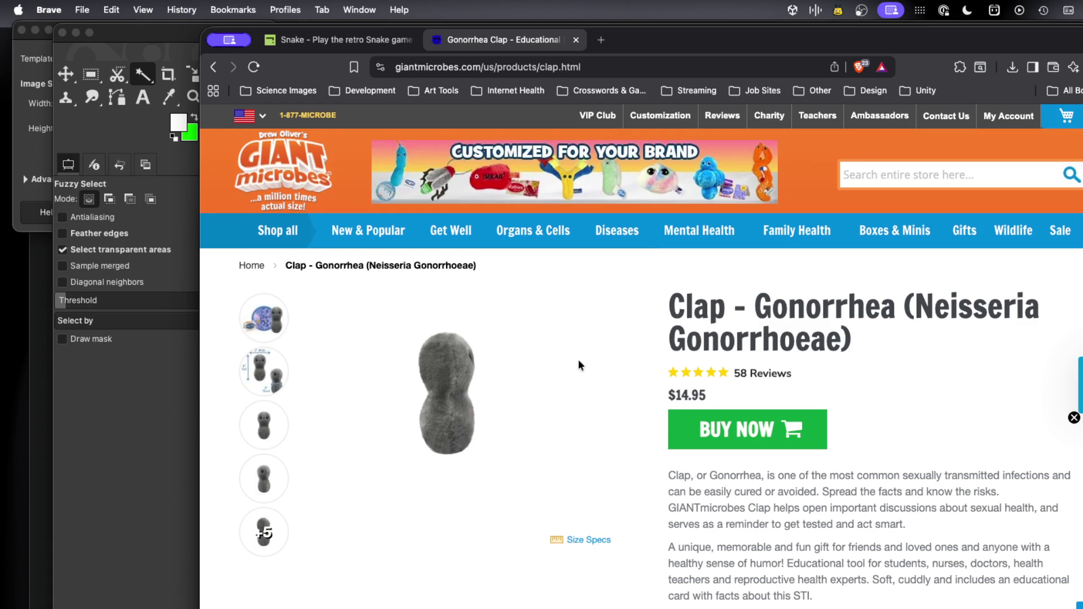
{"action": "key", "text": "super+w"}
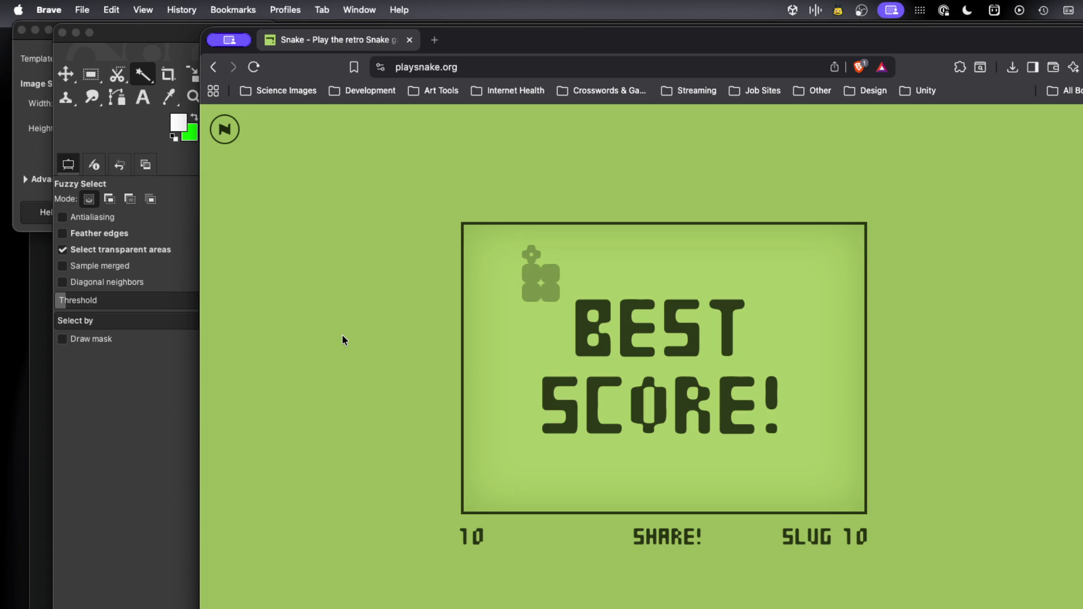
Close the Brave browser window and reposition the Unity editor window
{"action": "key", "text": "super+w"}
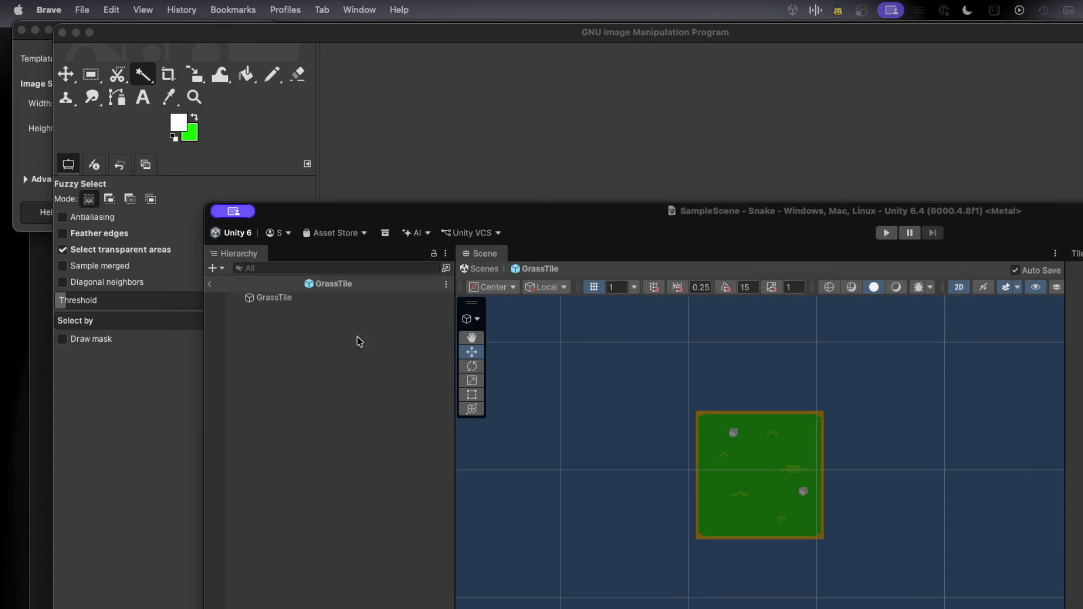
{"action": "left_click_drag", "start_coordinate": [357, 218], "coordinate": [495, 199]}
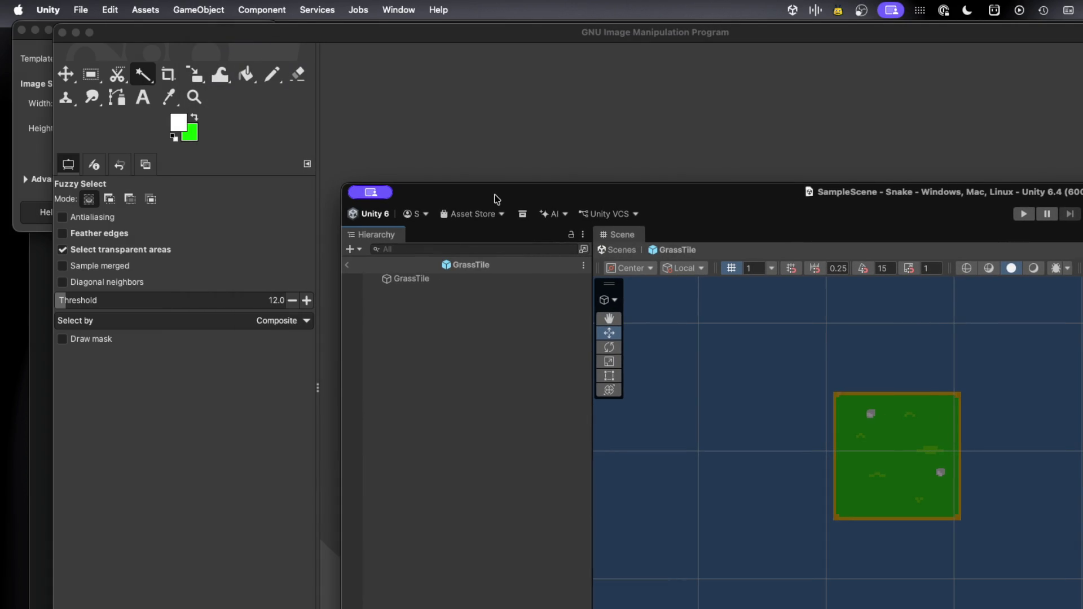
{"action": "left_click_drag", "start_coordinate": [423, 194], "coordinate": [353, 189]}
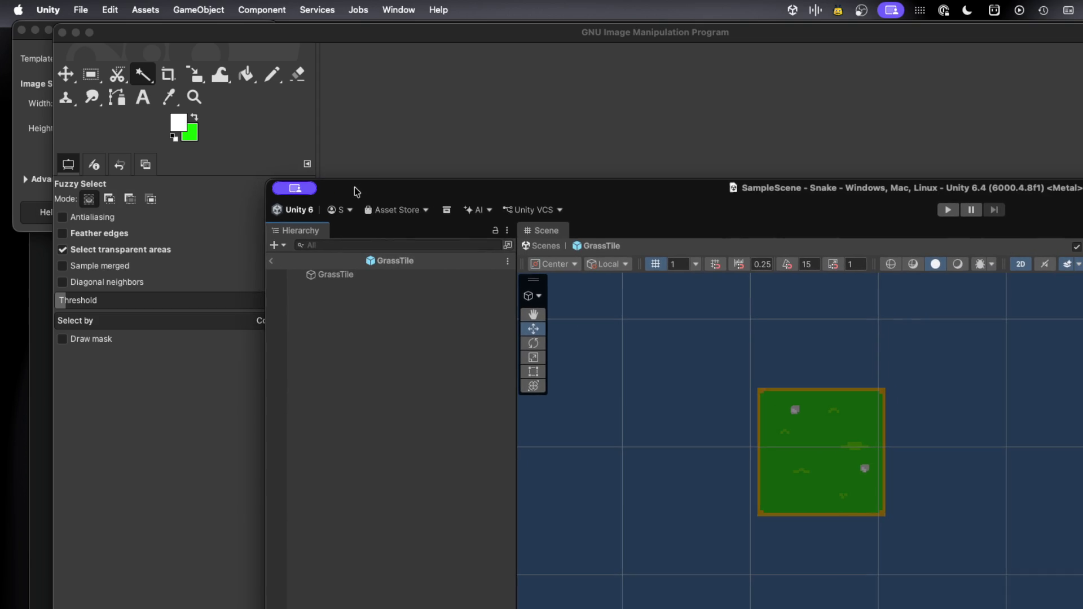
Cancel GIMP's Create a New Image dialog and close the GIMP window
{"action": "left_click", "coordinate": [388, 163]}
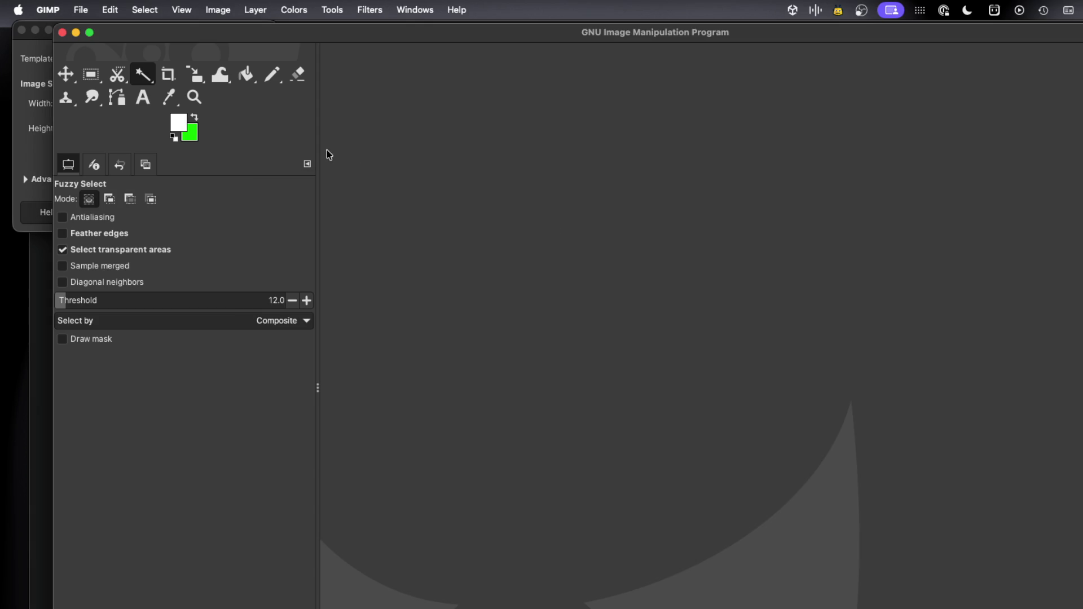
{"action": "left_click", "coordinate": [51, 96]}
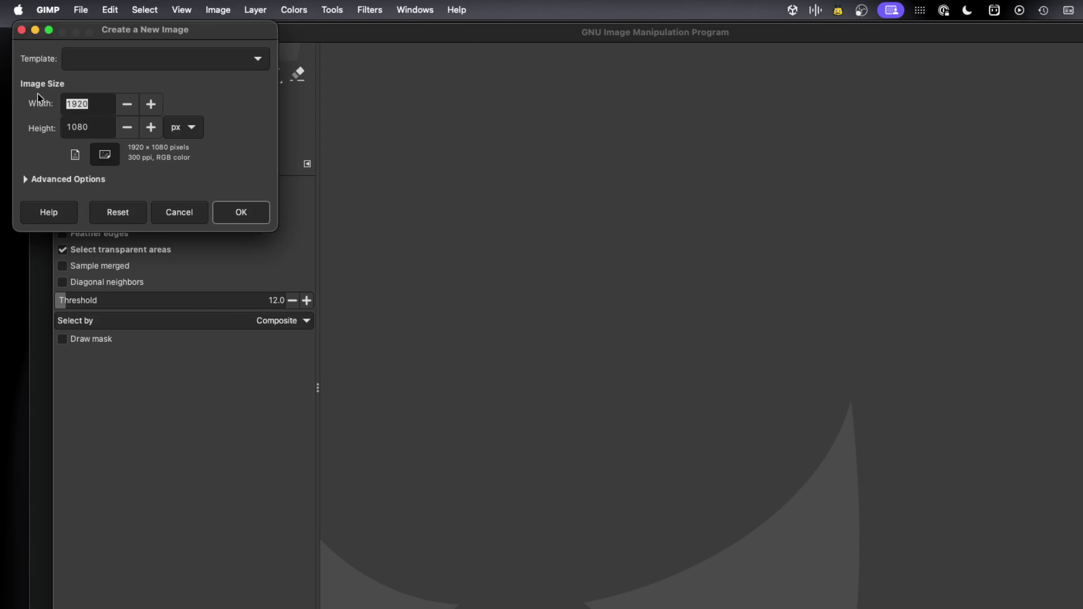
{"action": "left_click", "coordinate": [178, 212]}
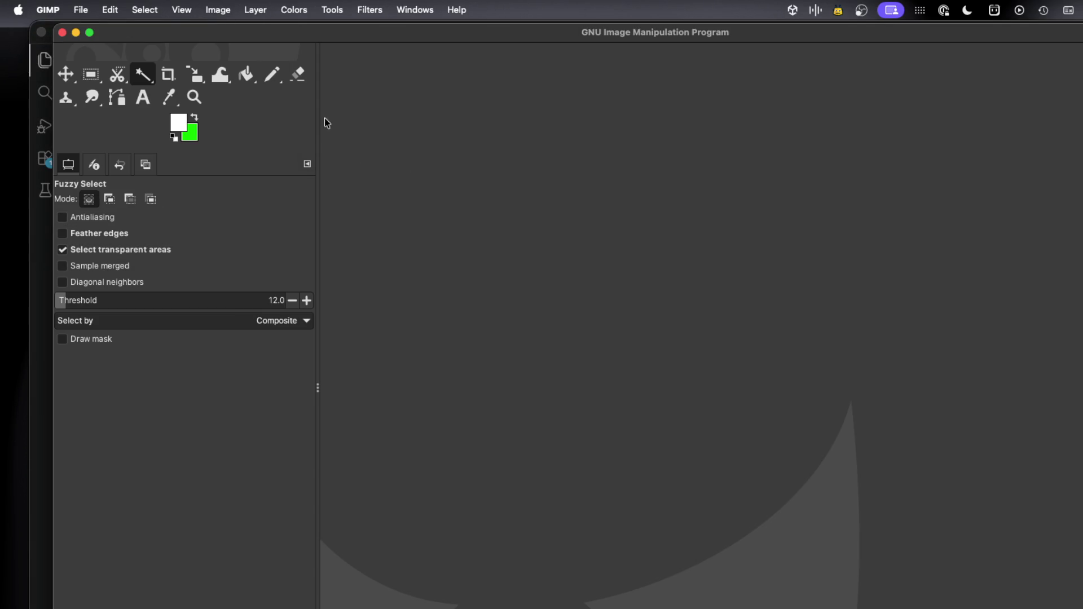
{"action": "left_click", "coordinate": [62, 32]}
Close the GrassTile.png preview window and the VS Code window
{"action": "left_click_drag", "start_coordinate": [410, 190], "coordinate": [366, 173]}
{"action": "left_click", "coordinate": [396, 133]}
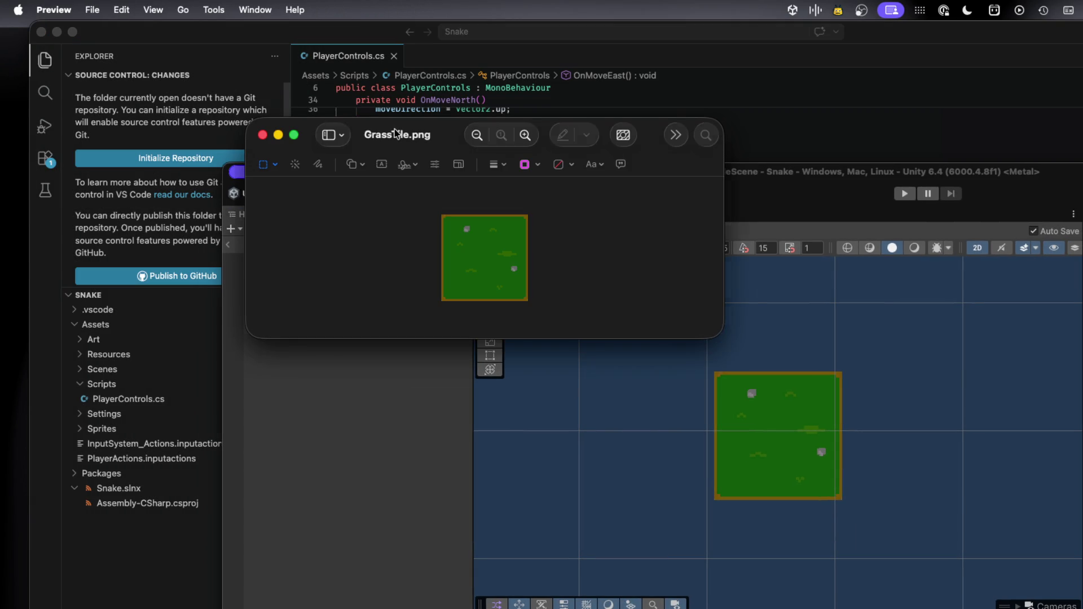
{"action": "key", "text": "super+w"}
{"action": "left_click", "coordinate": [459, 32]}
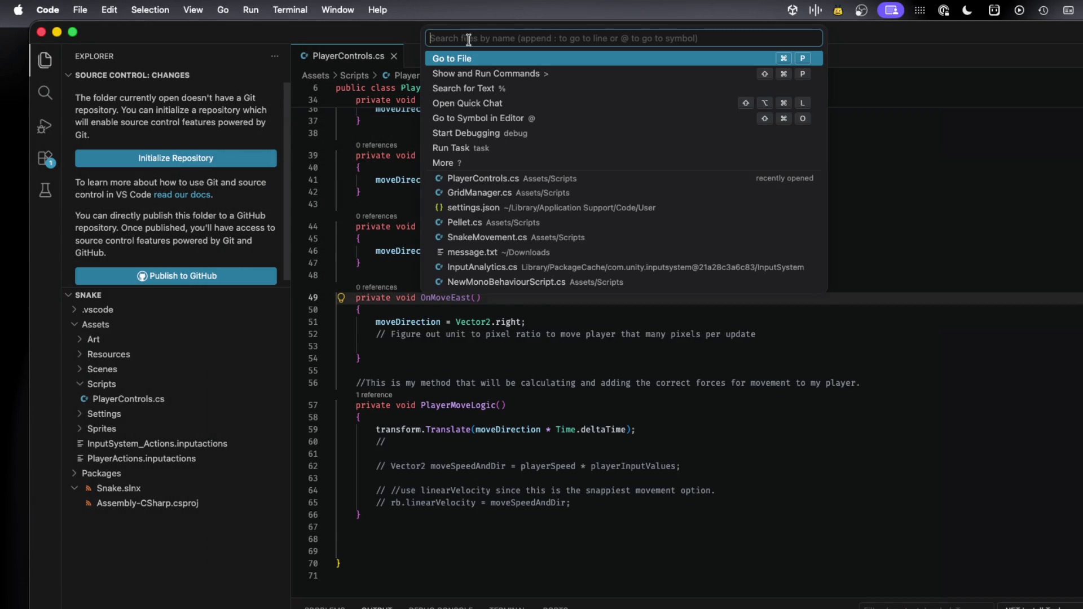
{"action": "key", "text": "Escape"}
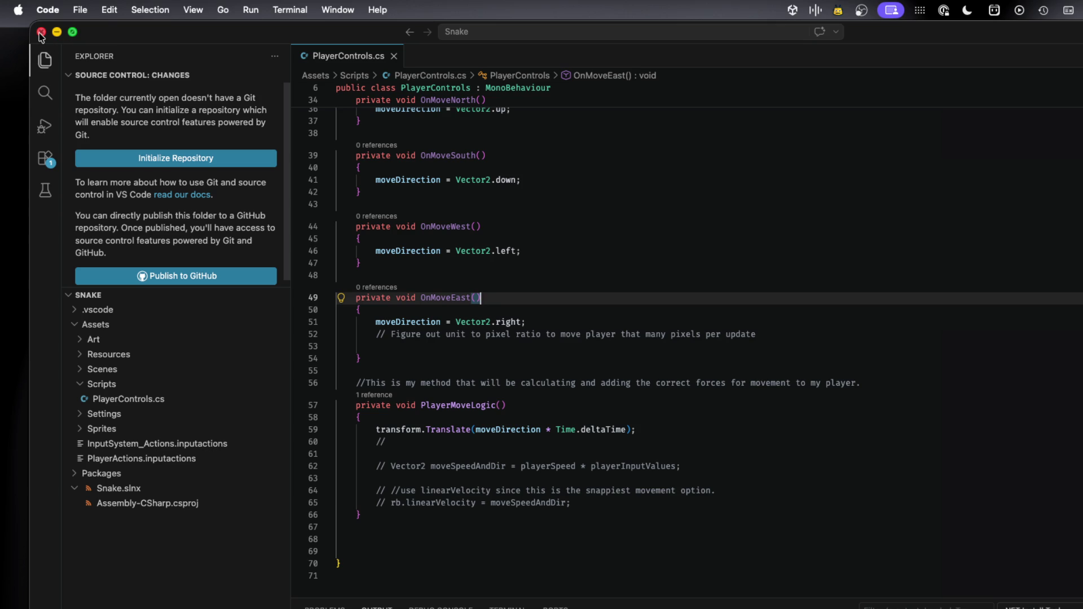
{"action": "left_click", "coordinate": [40, 32]}
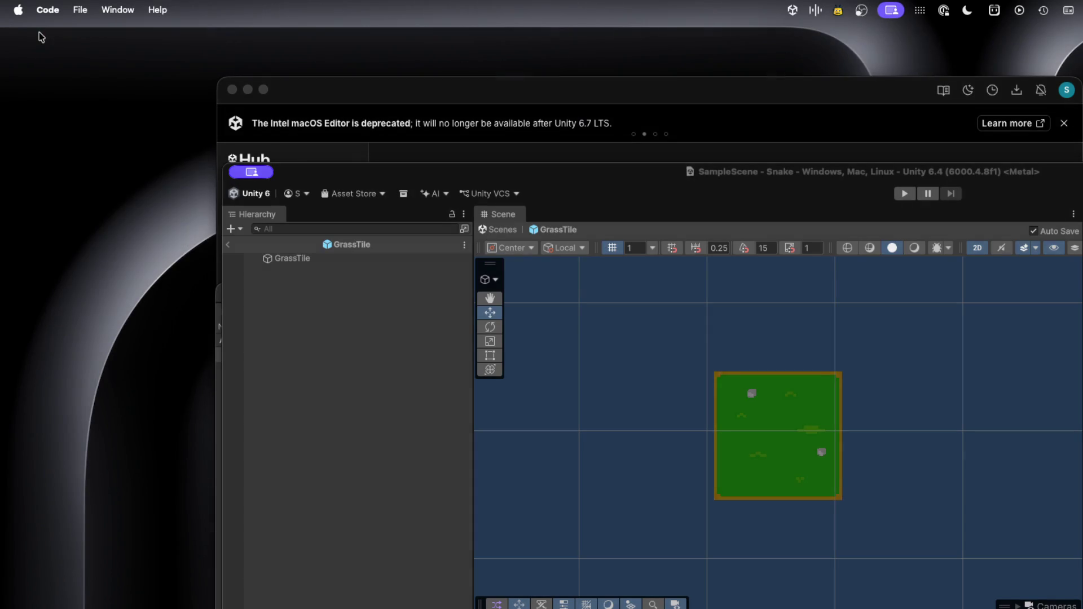
Minimize Unity Hub so the GrassTile prefab scene in Unity is showing
{"action": "mouse_move", "coordinate": [378, 171]}
{"action": "left_mouse_down"}
{"action": "mouse_move", "coordinate": [399, 174]}
{"action": "mouse_move", "coordinate": [304, 135]}
{"action": "left_mouse_up"}
{"action": "left_click", "coordinate": [325, 97]}
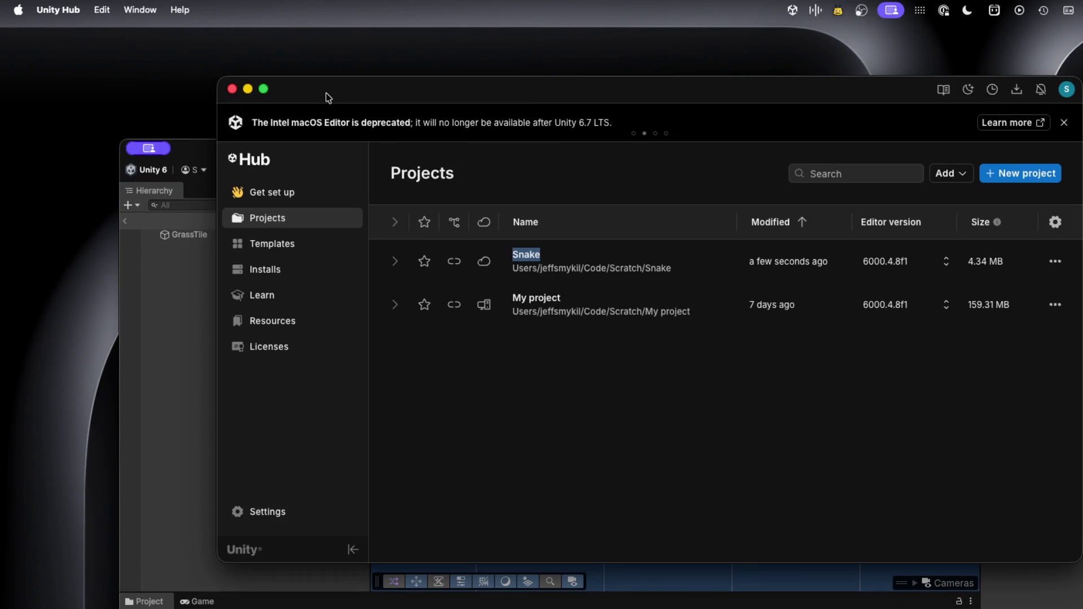
{"action": "left_click", "coordinate": [247, 89]}
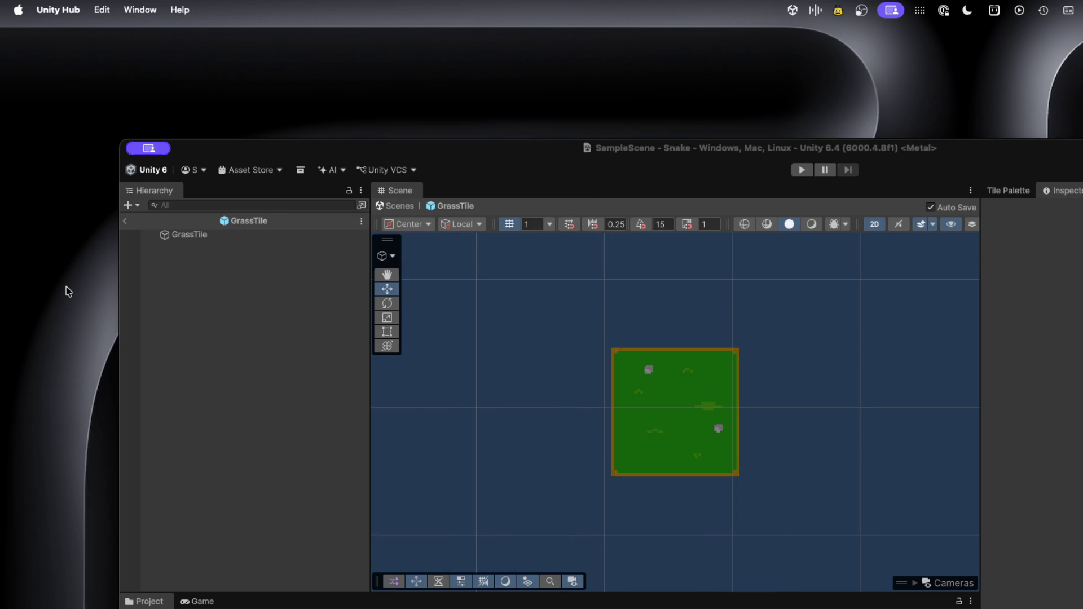